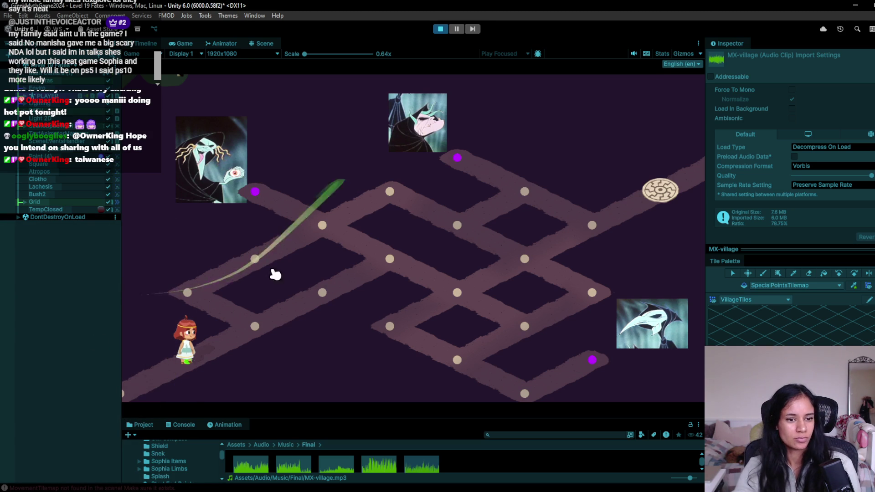
- Walk Sophia across two path nodes onto the purple special point, then stop Play mode
click(269, 359)
click(322, 226)
click(255, 192)
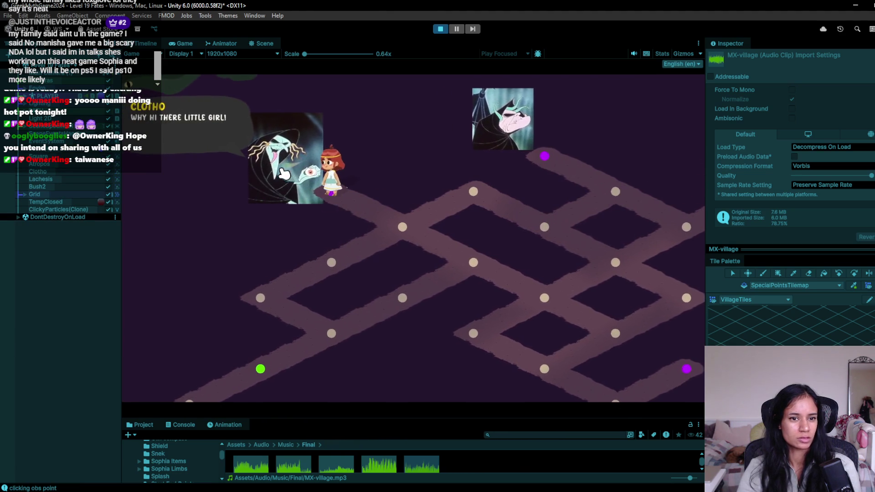
click(440, 29)
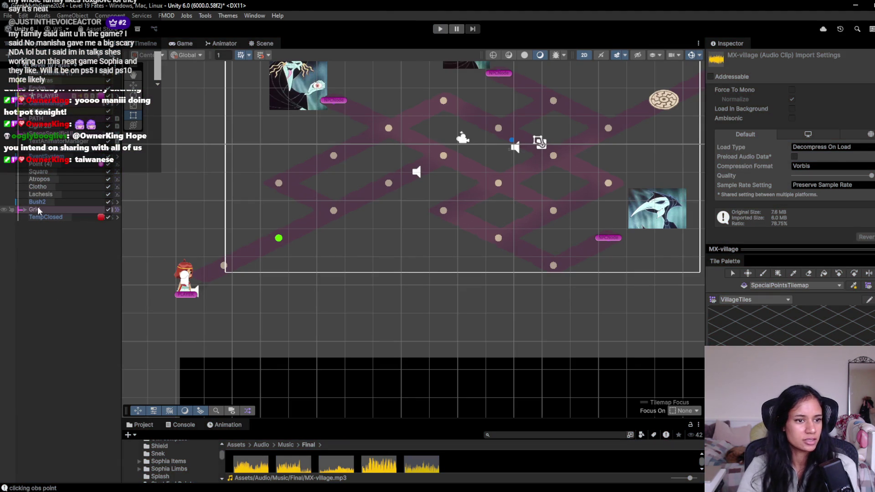
- Expand the Grid and select its MovementTilemap layer, peeking at its child nodes
click(21, 210)
click(21, 211)
click(61, 216)
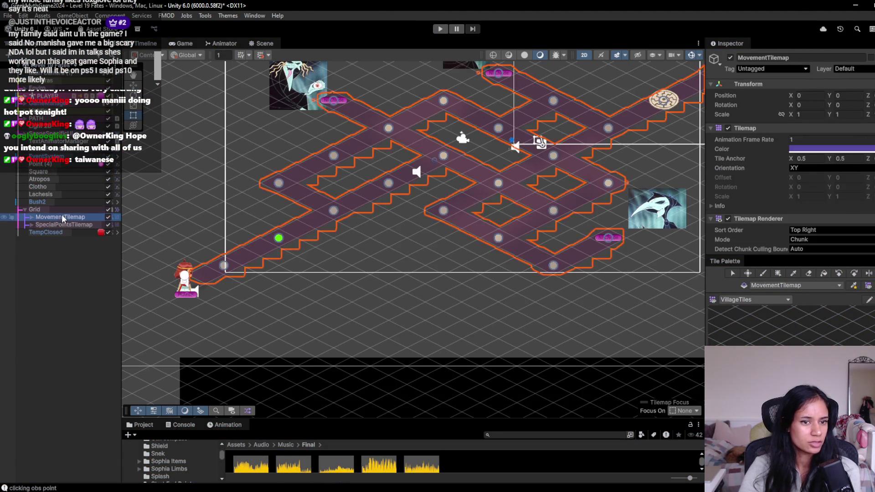
click(30, 217)
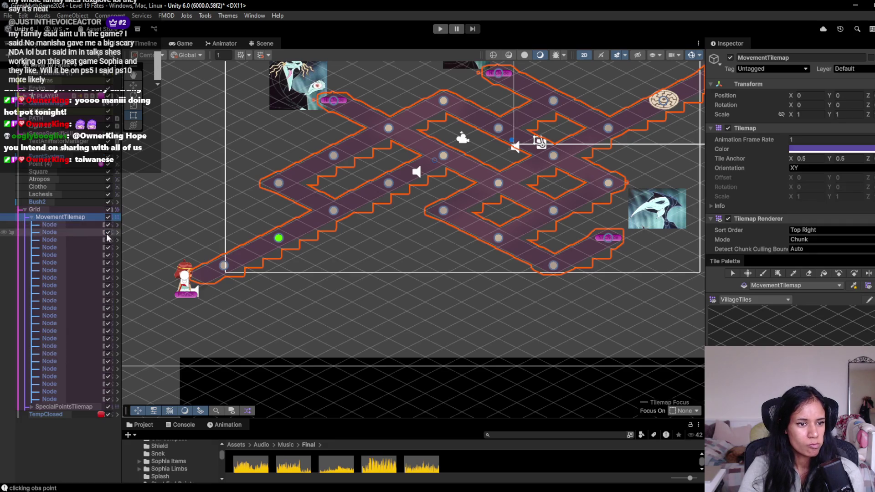
click(31, 217)
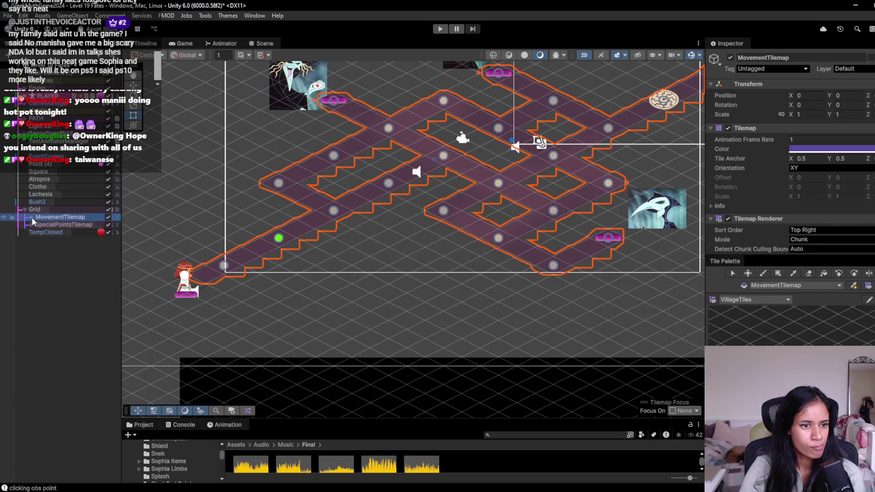
click(753, 294)
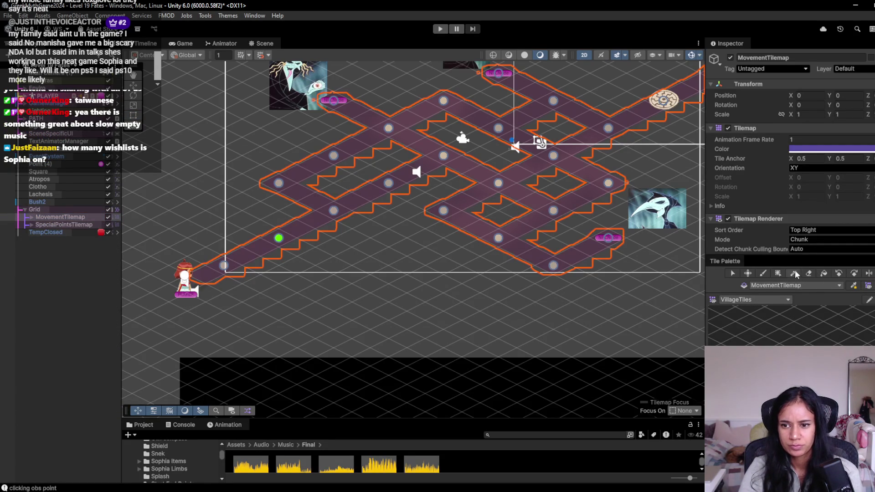
- Inspect the SpecialPointsTilemap and path Node children, then enlarge the Tilemap Renderer settings area
click(59, 224)
click(37, 217)
click(30, 217)
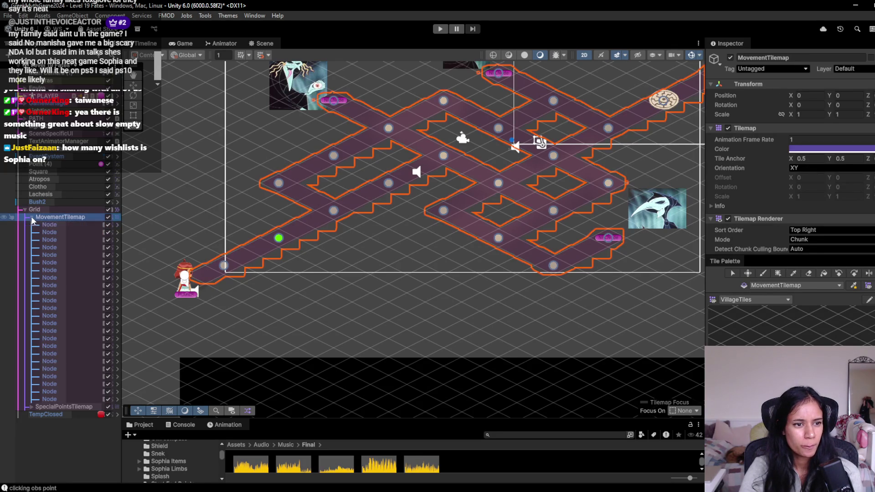
click(57, 225)
click(30, 216)
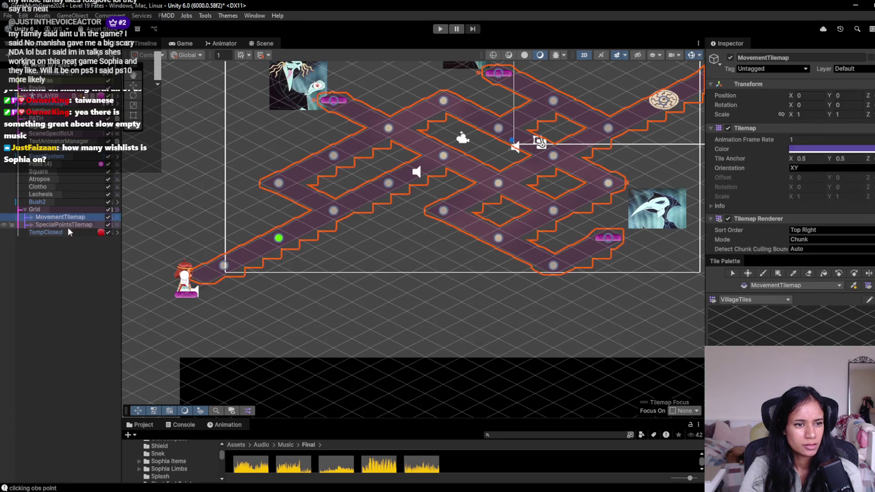
click(32, 225)
click(32, 225)
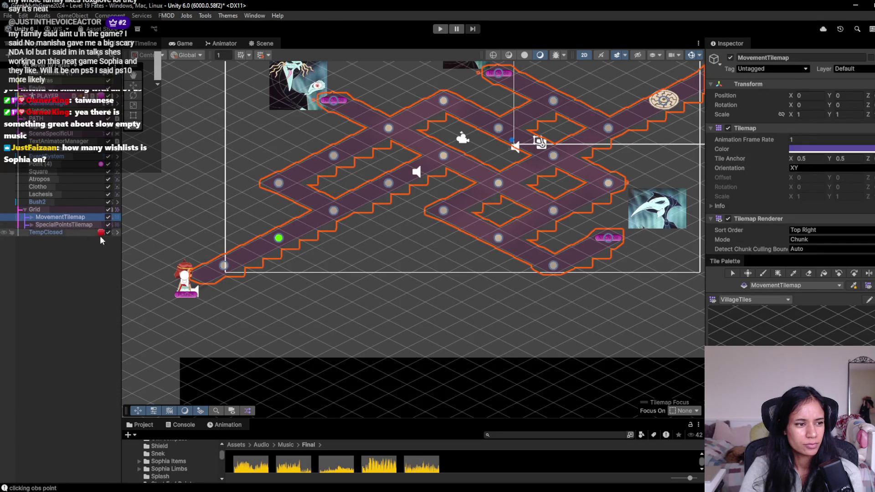
click(546, 253)
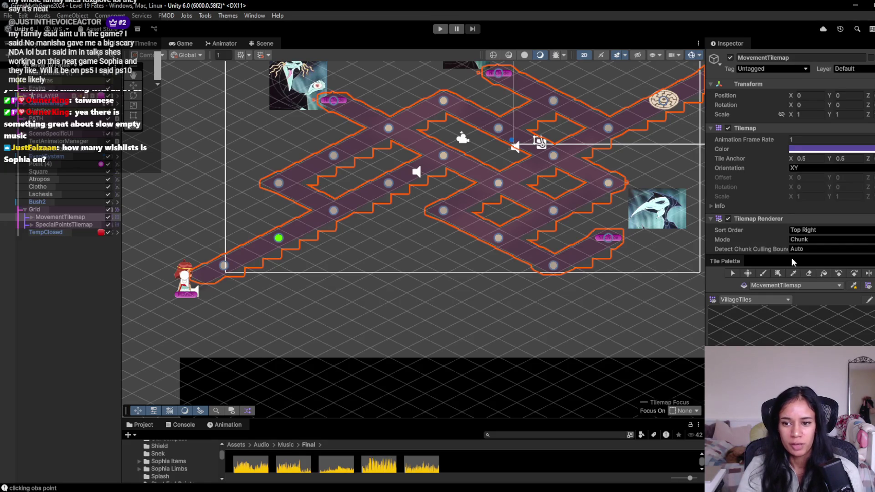
mouse_move(793, 262)
mouse_down()
mouse_move(792, 230)
mouse_move(787, 299)
mouse_up()
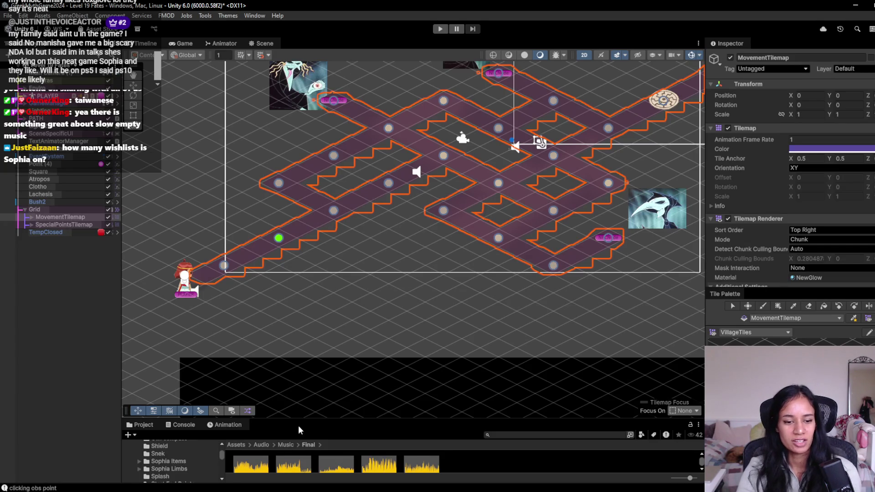
- In the browser, open Sophia's Path Steam store page in a new tab
mouse_move(303, 483)
click(305, 449)
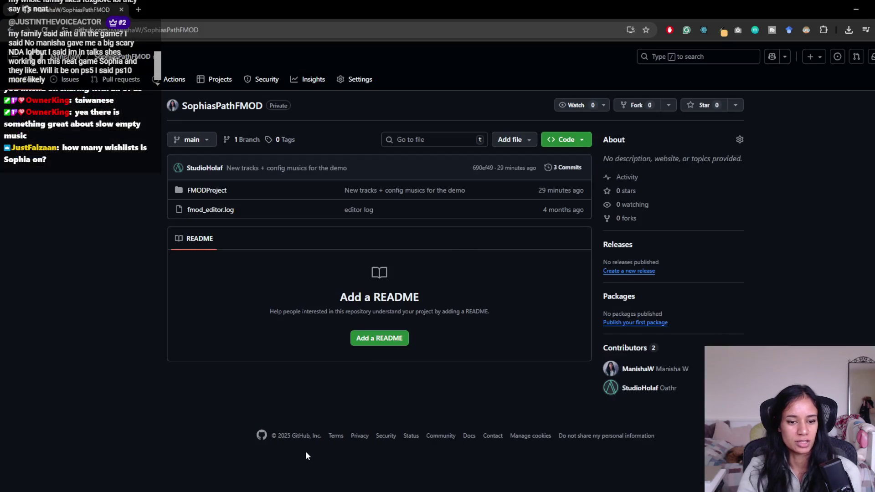
key(ctrl+t)
text(store.steampowered)
key(Return)
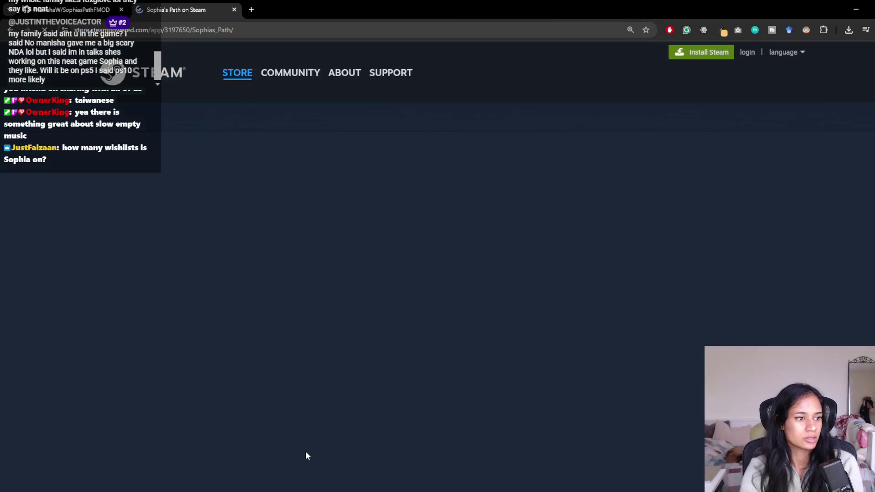
- Scroll to the gallery and step through screenshots up to the seventh one
scroll(135, 333, down, 2)
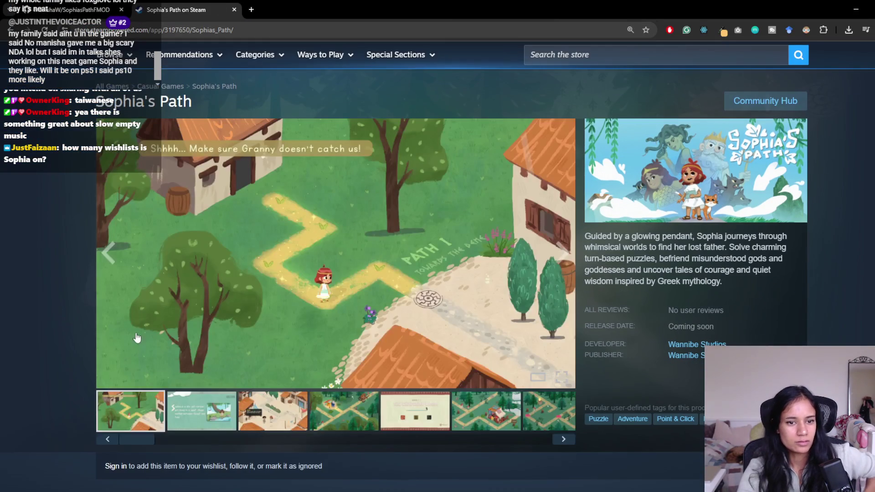
click(217, 413)
click(276, 421)
click(345, 426)
click(415, 426)
click(482, 418)
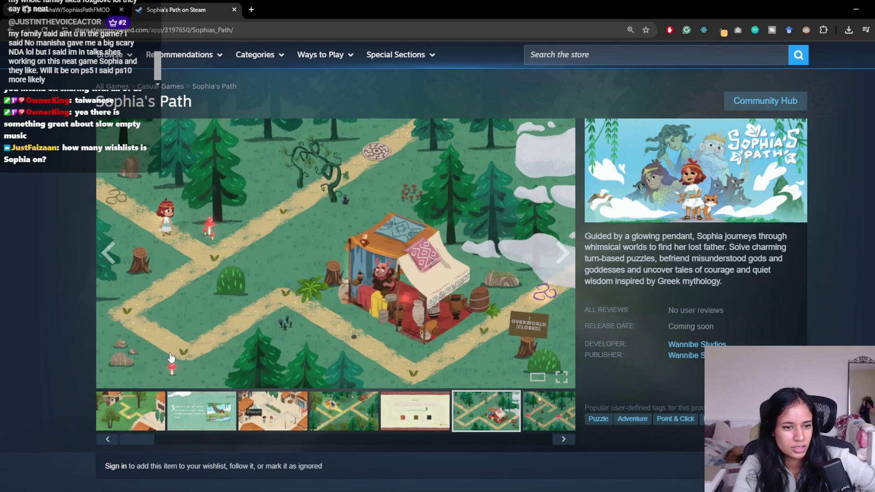
click(362, 426)
click(427, 422)
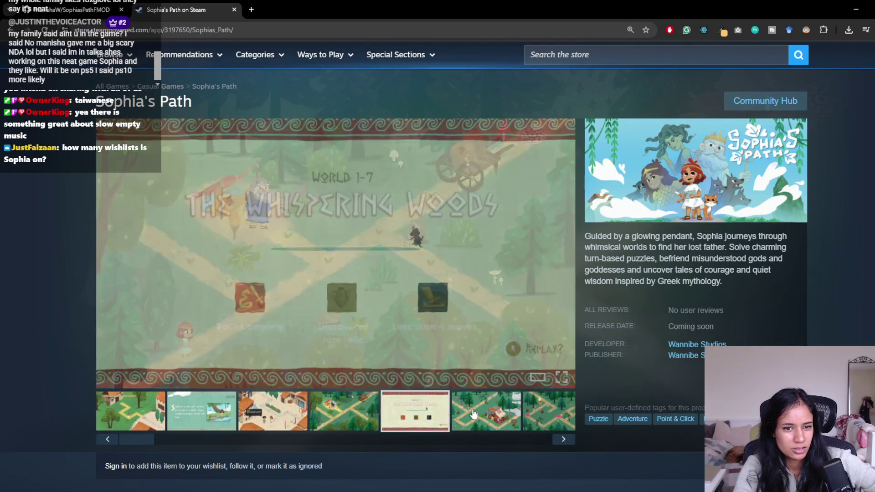
click(480, 412)
click(537, 415)
- Revisit the first screenshot, intro story slide and forest path, then return to Unity
drag(529, 440, 78, 403)
click(123, 403)
click(201, 410)
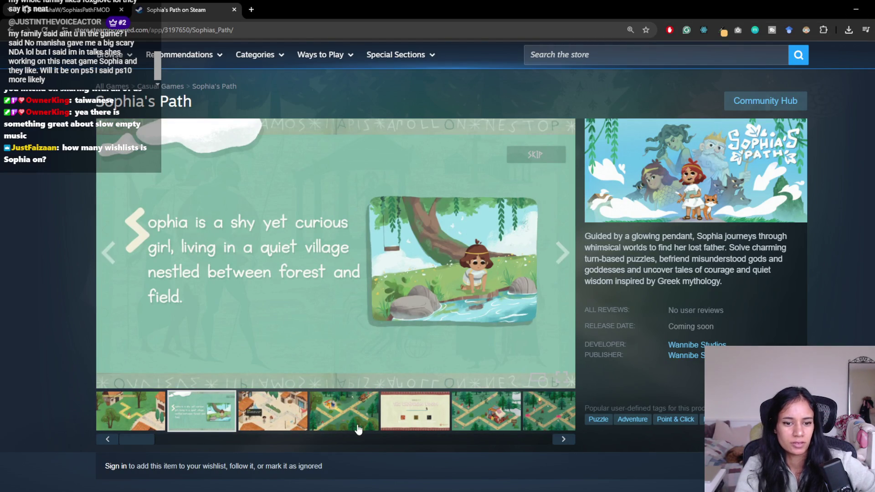
click(371, 422)
click(116, 419)
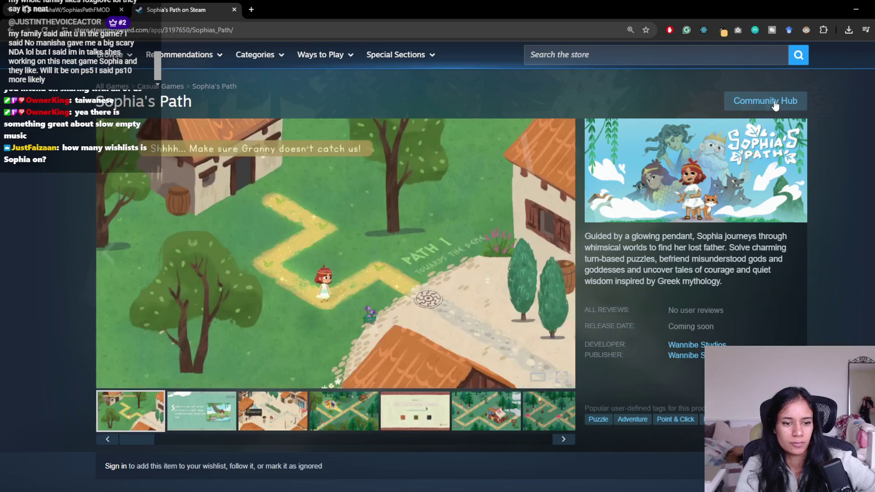
key(alt+Tab)
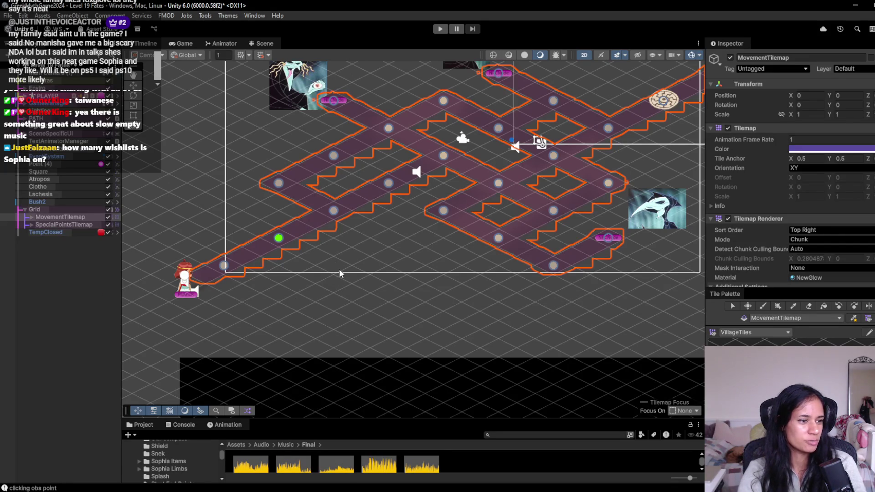
- Switch to the Level 18 scene, saving the Level 19 Fates changes
scroll(316, 189, down, 2)
scroll(361, 217, up, 2)
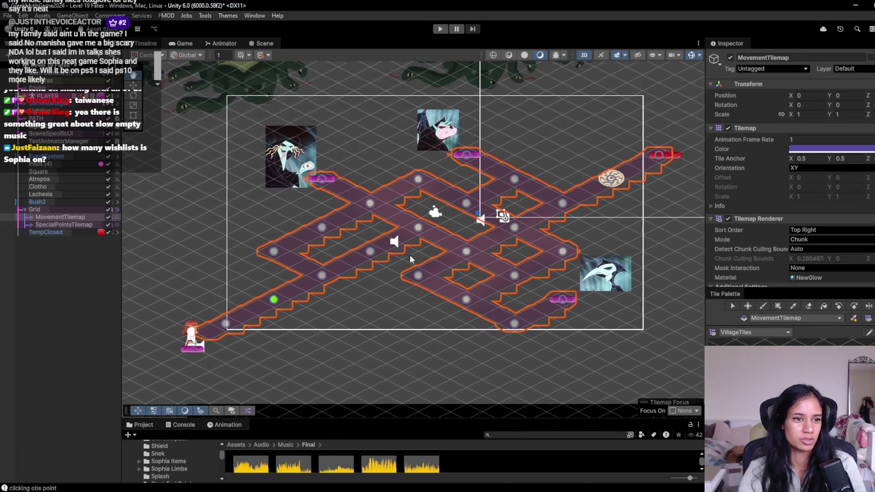
drag(301, 278, 338, 273)
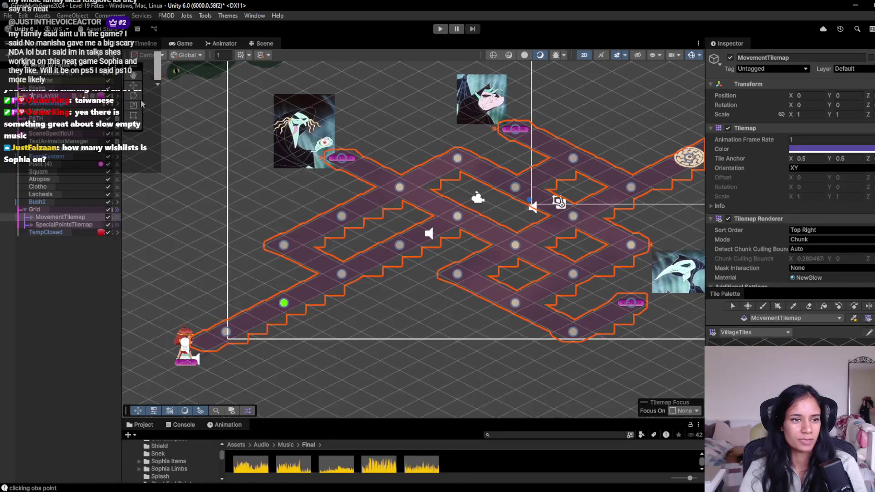
click(58, 68)
scroll(56, 175, down, 5)
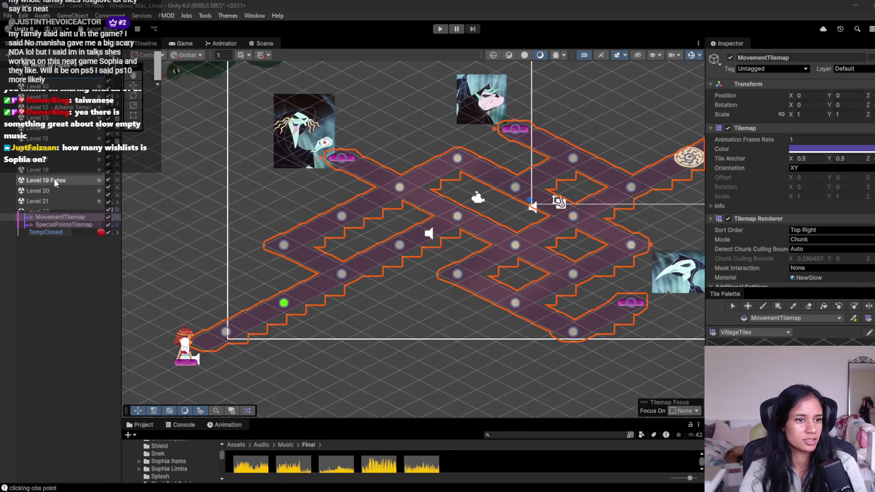
click(55, 173)
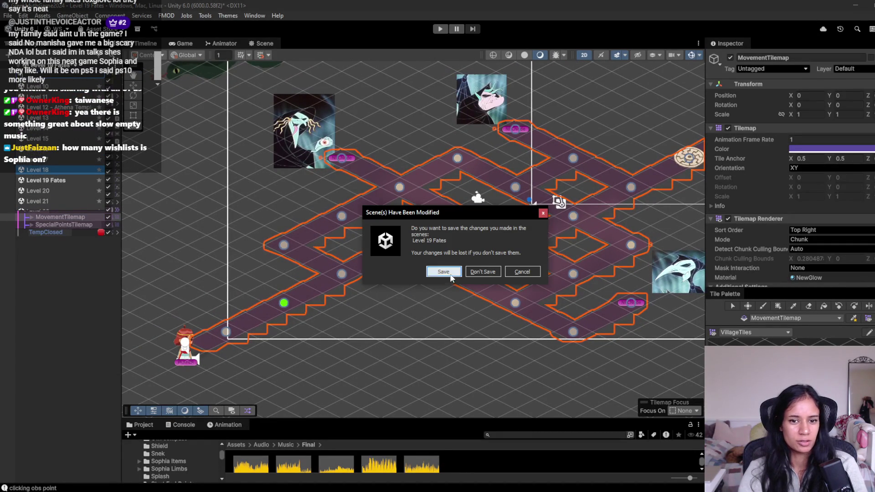
click(445, 273)
- Open the Level 20 scene from the scene list
drag(476, 284, 416, 286)
click(57, 67)
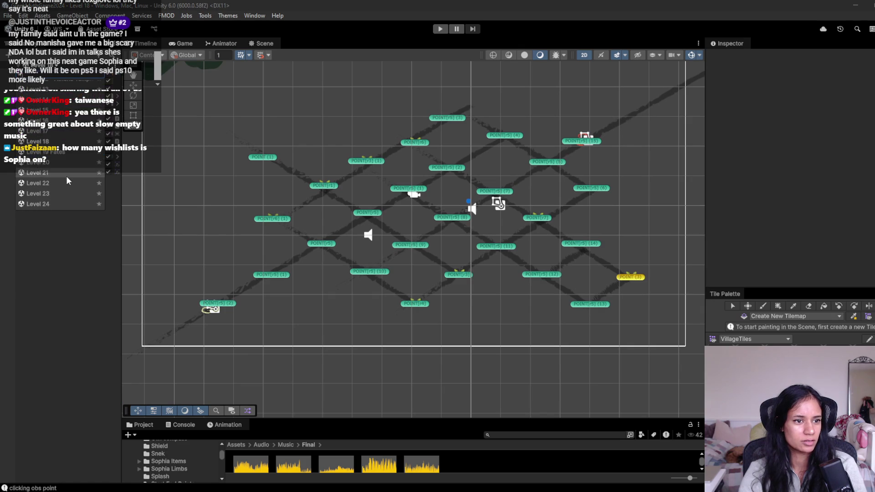
click(60, 160)
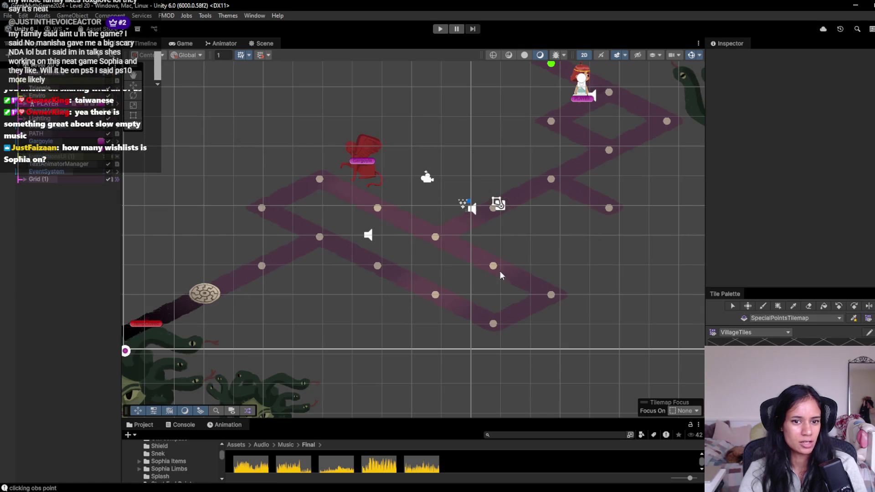
scroll(491, 173, down, 2)
- Playtest Level 20, walking Sophia down four nodes to (0, -1, 0), then stop
click(441, 29)
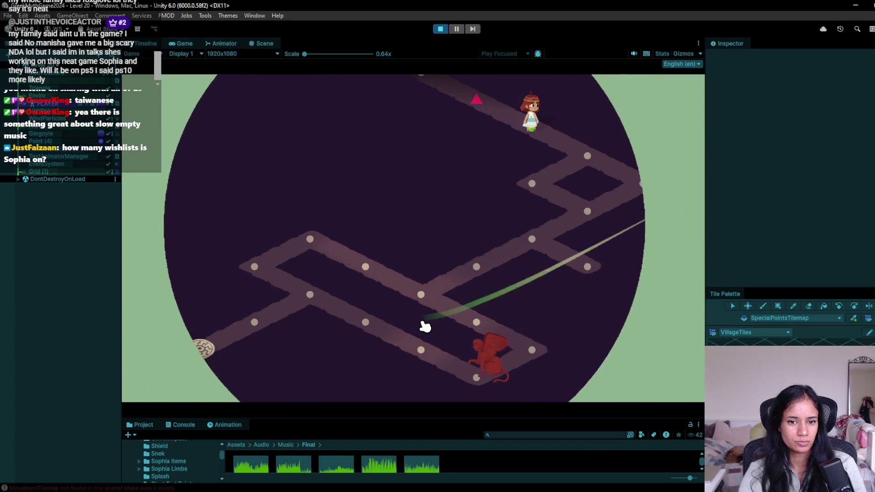
click(591, 153)
click(569, 214)
click(551, 245)
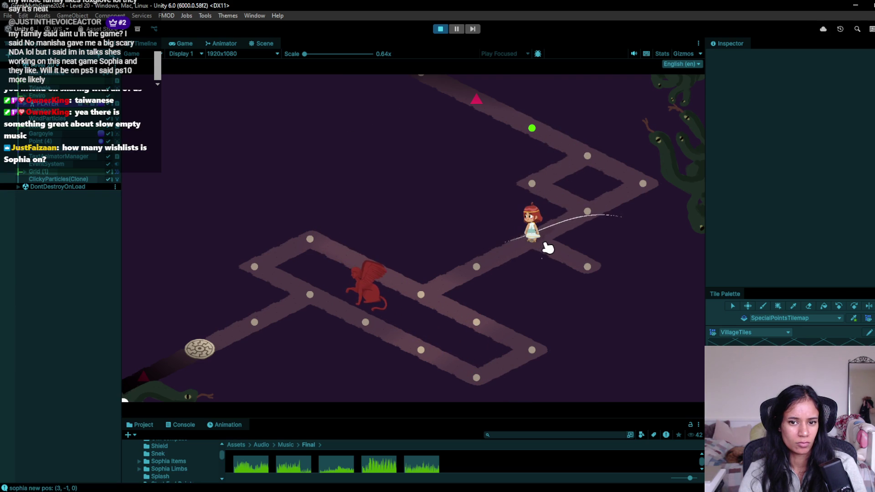
click(478, 267)
click(440, 29)
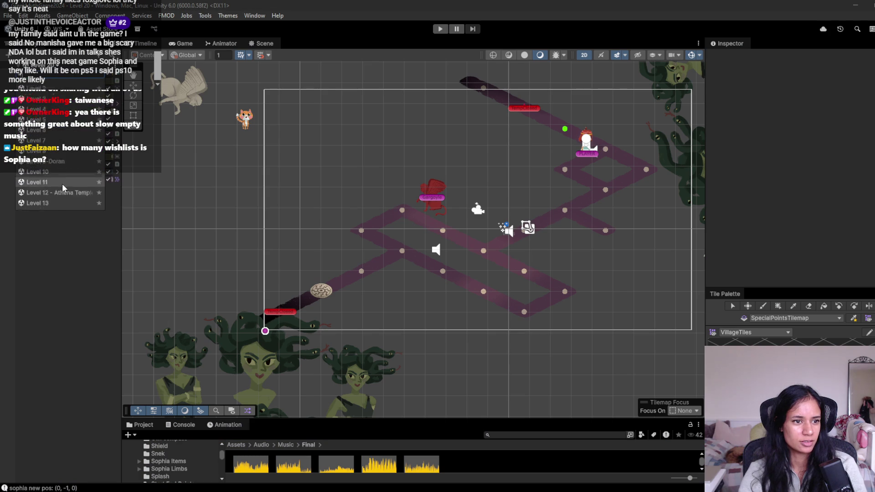
- Open Level 21 and run a brief play-test before stopping
scroll(63, 188, down, 5)
double_click(53, 144)
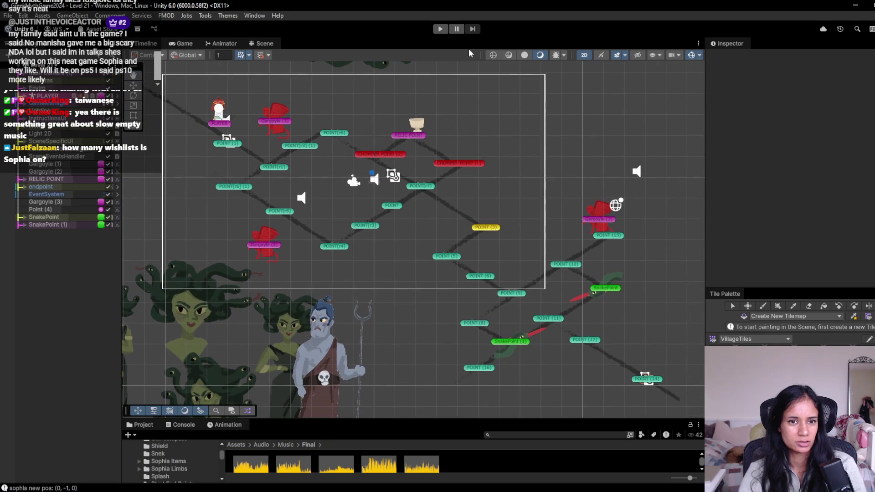
click(438, 29)
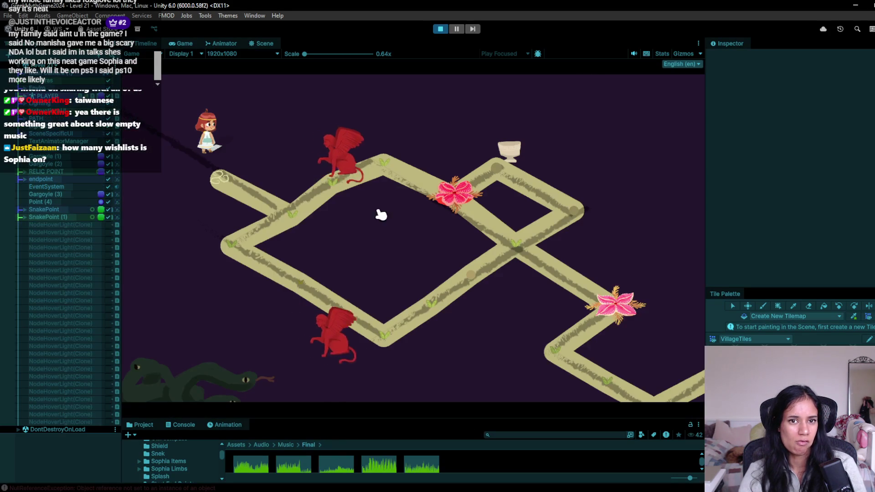
click(439, 30)
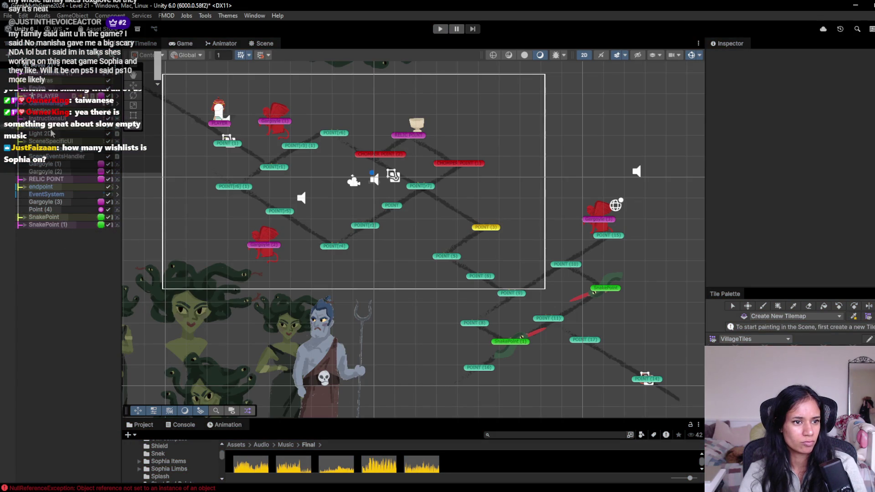
- Show Level 21's line paths in the hierarchy, then enlarge the Project panel for searching
click(24, 127)
click(25, 133)
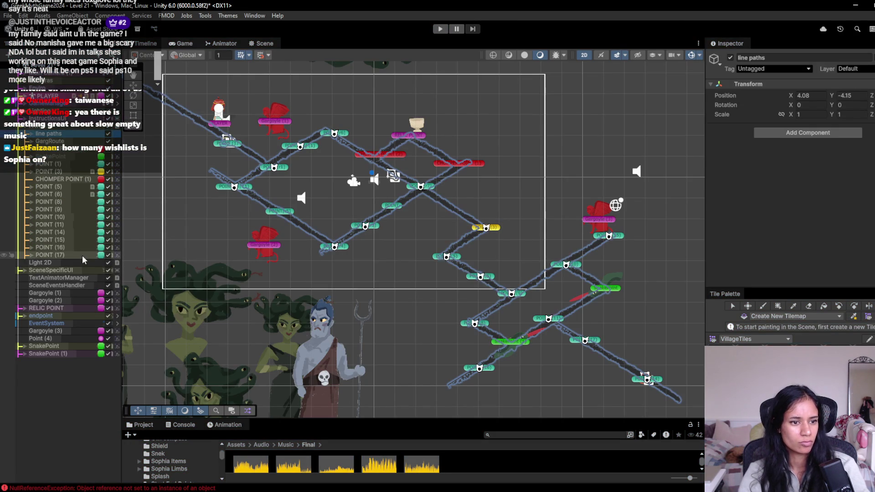
click(70, 373)
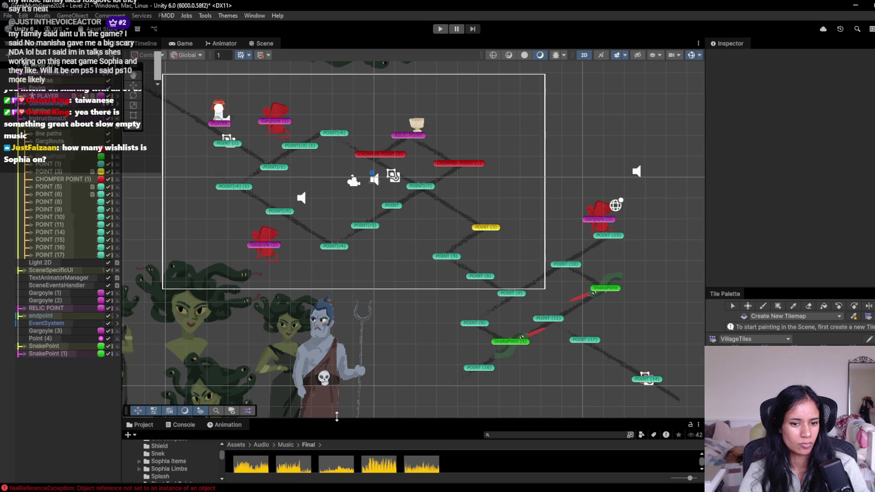
drag(333, 419, 323, 303)
click(507, 319)
- Drag the Grid prefab found by searching 'grid' into Level 21 and select its MovementTilemap
text(grid)
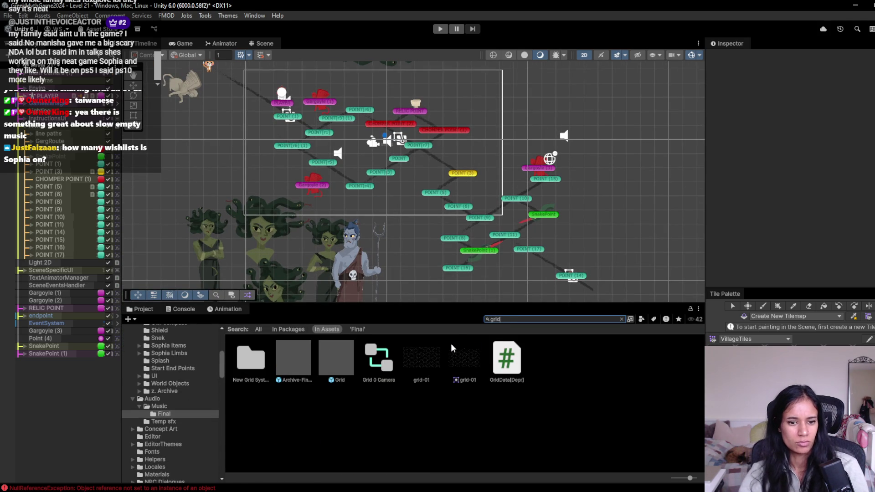
mouse_move(340, 378)
mouse_down()
mouse_move(117, 414)
mouse_move(82, 405)
mouse_up()
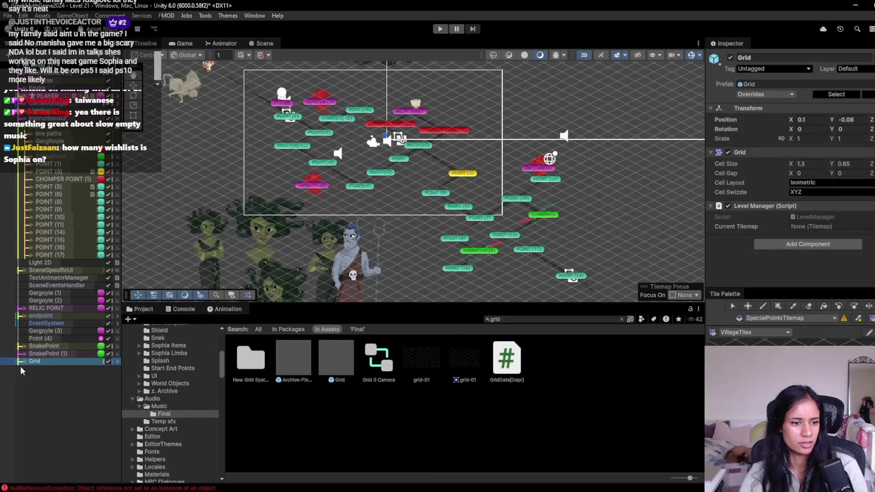
click(24, 361)
click(45, 370)
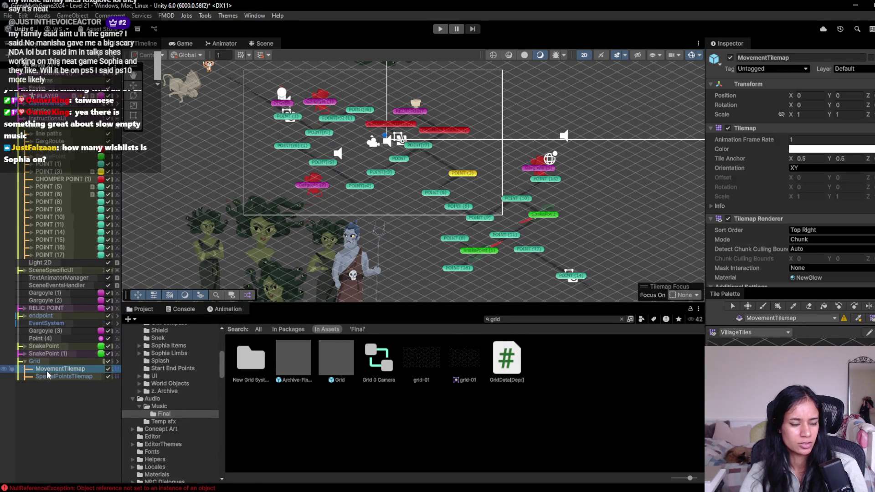
mouse_move(246, 154)
mouse_down()
mouse_move(273, 180)
mouse_move(340, 197)
mouse_move(344, 190)
mouse_up()
scroll(347, 196, up, 2)
- Switch the Tile Palette to MedusaTiles with the paint brush and pick a palette tile
click(759, 332)
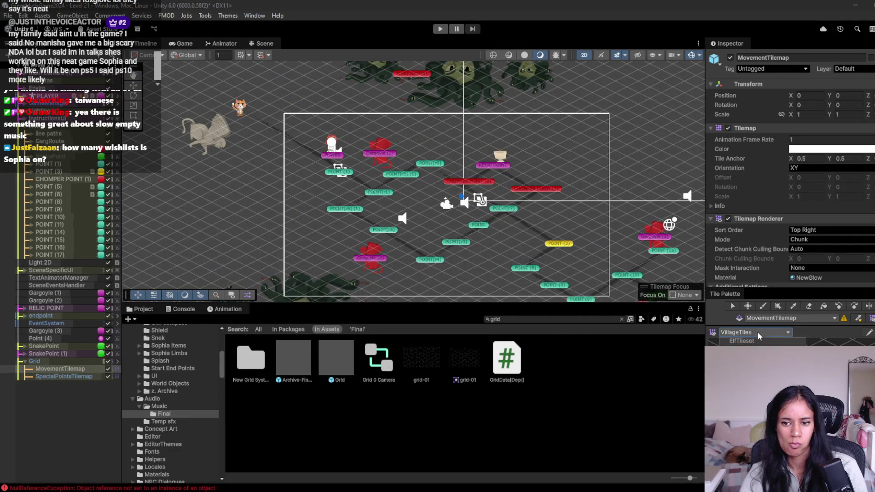
click(742, 349)
key(b)
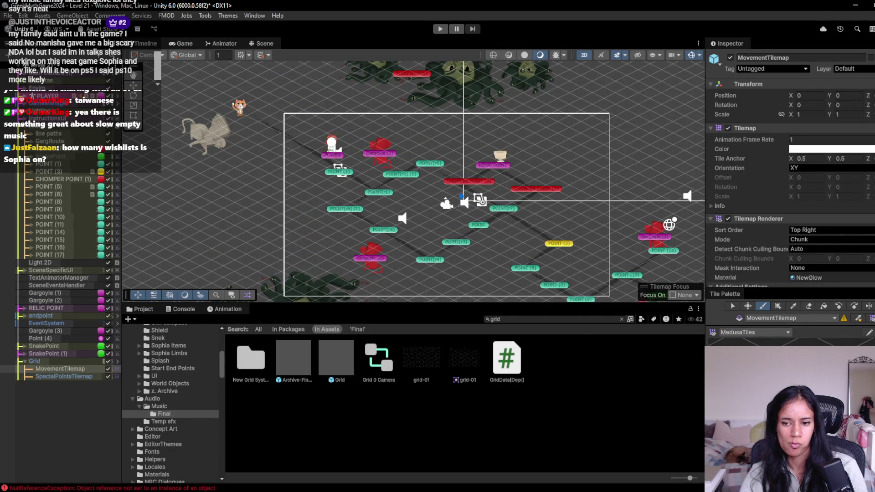
click(868, 334)
click(732, 305)
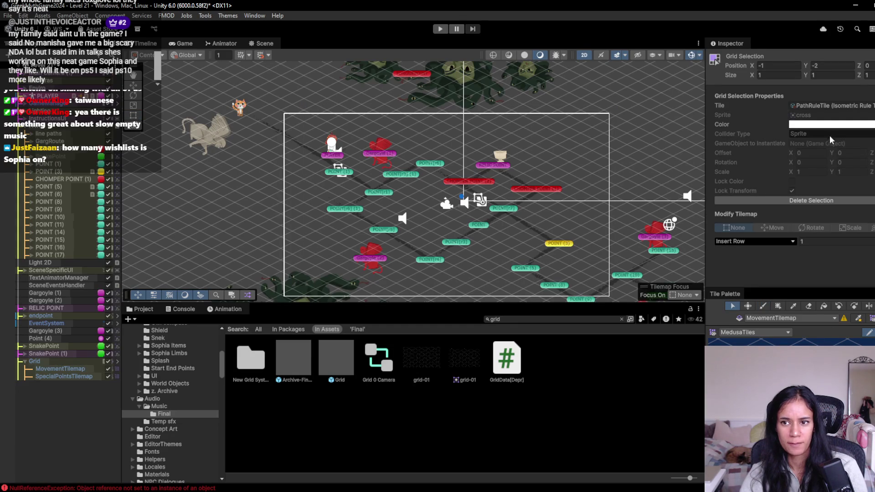
- Set the PathRuleTile's Color to purple in the Inspector
click(828, 125)
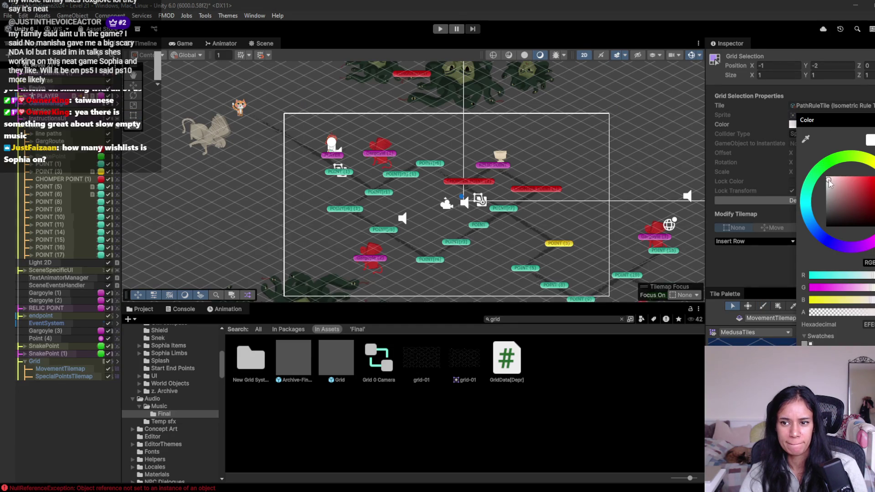
mouse_move(827, 180)
mouse_down()
mouse_move(841, 178)
mouse_move(815, 171)
mouse_up()
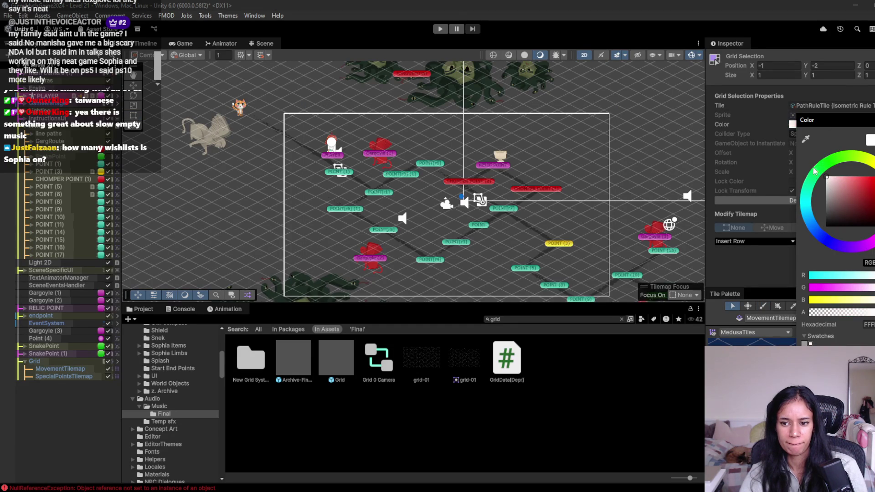
key(Escape)
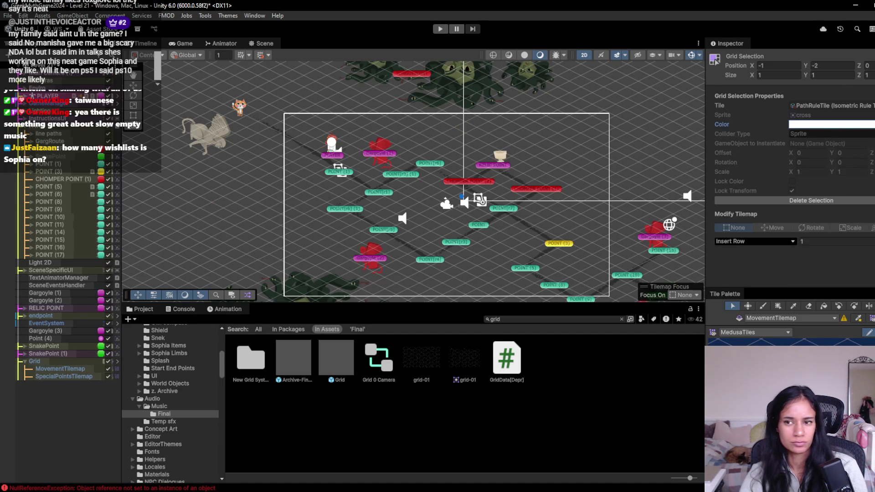
click(844, 106)
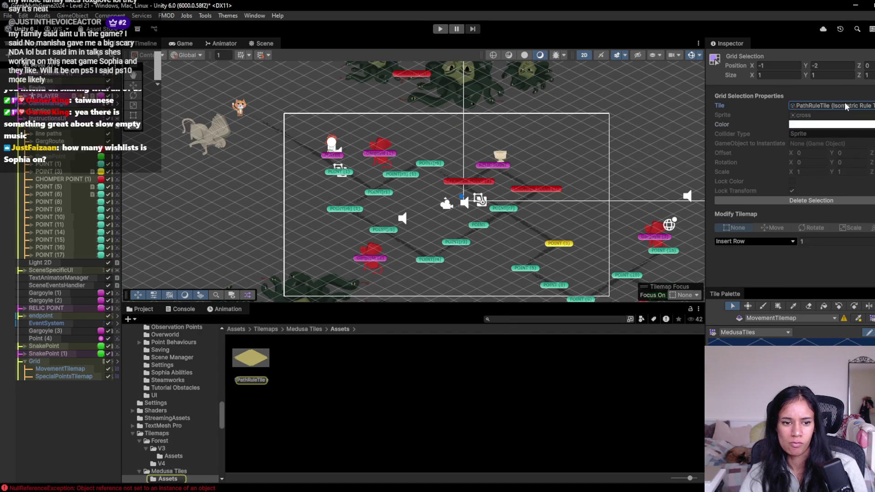
click(837, 129)
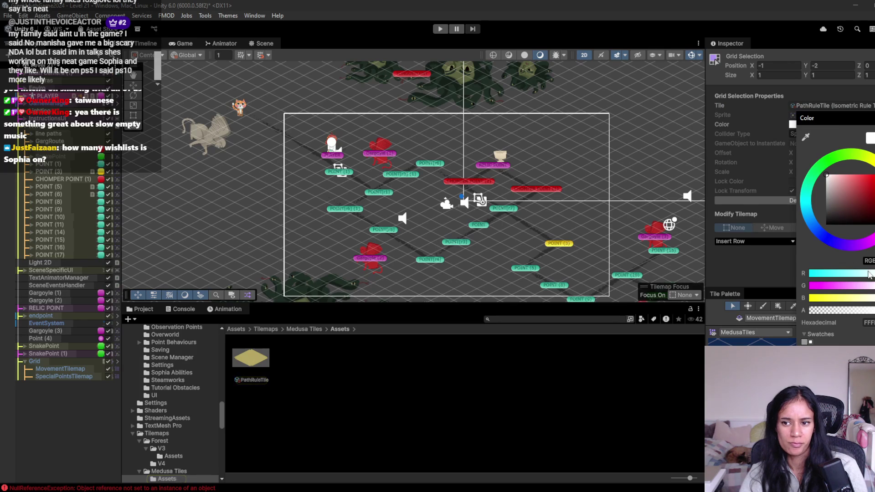
drag(833, 238, 844, 245)
mouse_move(844, 196)
mouse_down()
mouse_move(846, 178)
mouse_move(861, 181)
mouse_up()
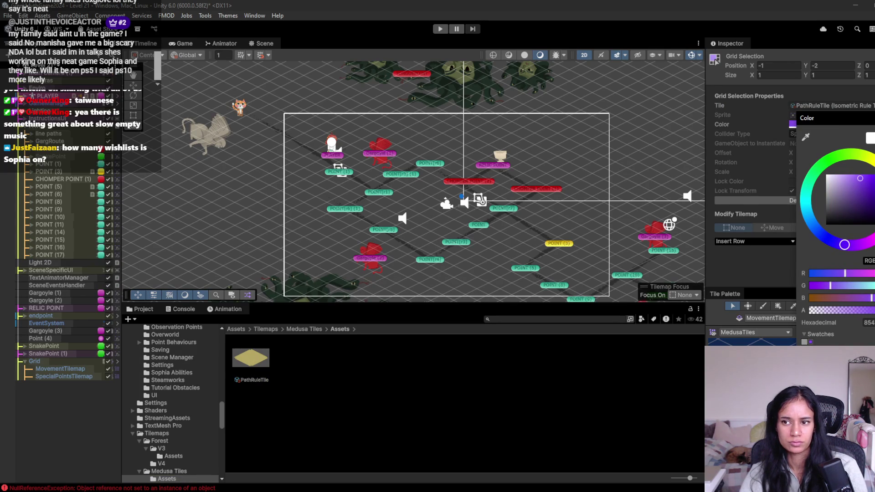
click(683, 118)
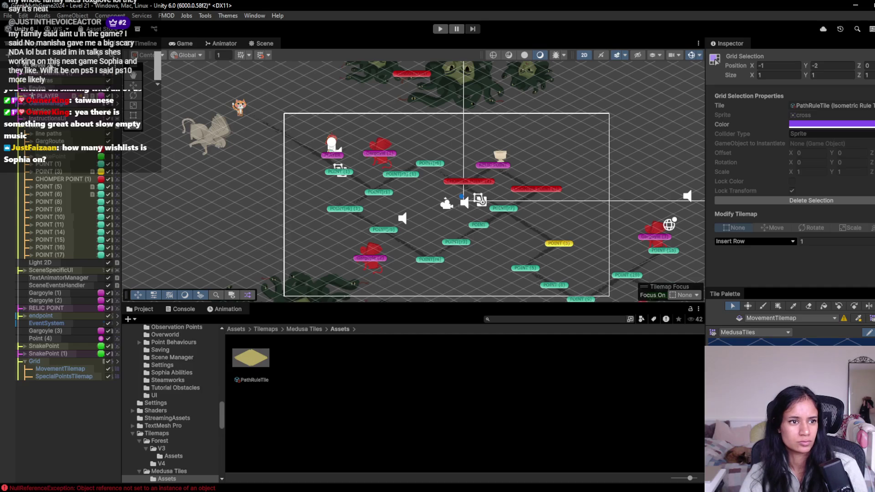
- Load the Level 19 Fates scene, answering the save prompt
click(93, 78)
scroll(52, 157, up, 3)
click(52, 152)
click(443, 272)
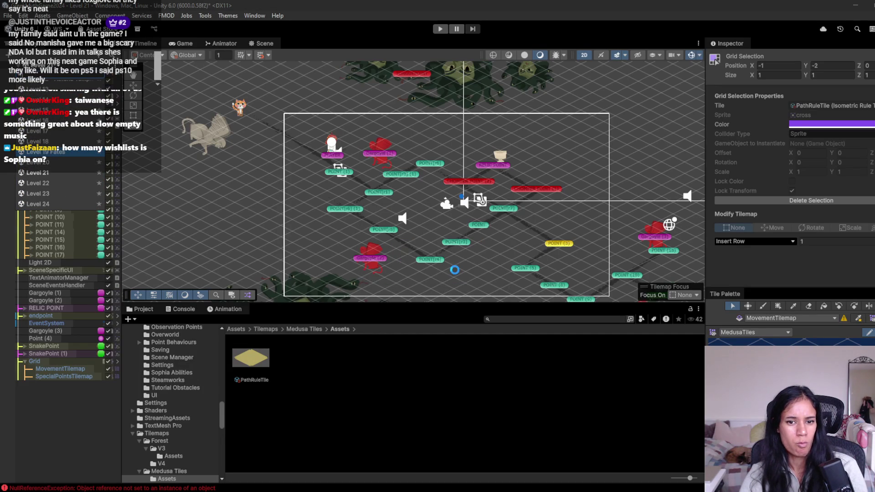
scroll(392, 235, up, 4)
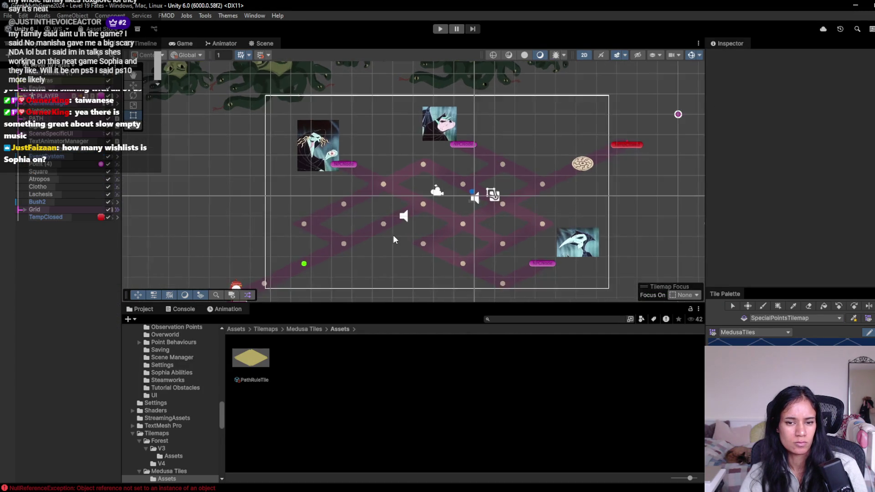
- Expand Level 19 Fates' Grid and select its painted MovementTilemap
click(29, 209)
click(21, 209)
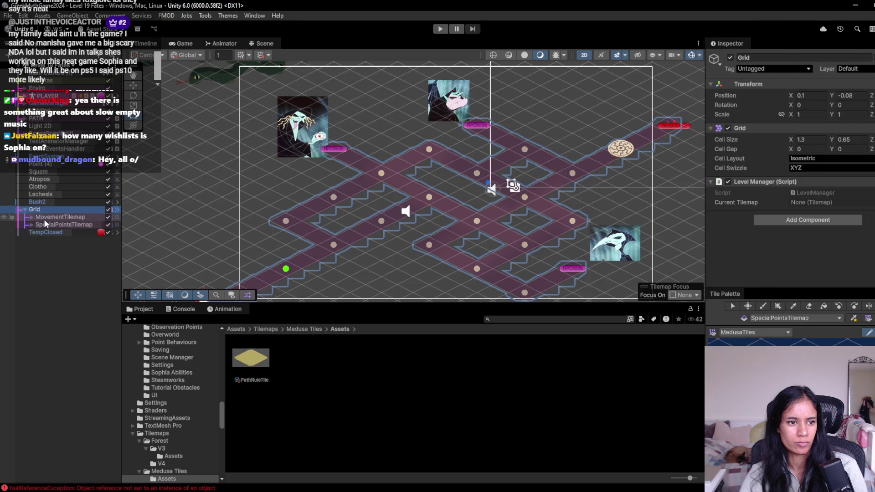
click(44, 217)
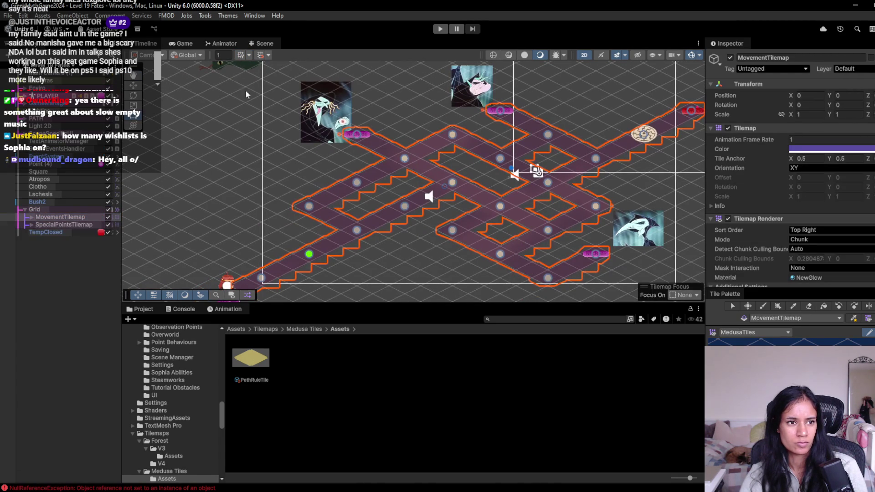
- Load the Level 20 scene, then reopen the scene list
click(45, 65)
scroll(54, 188, down, 4)
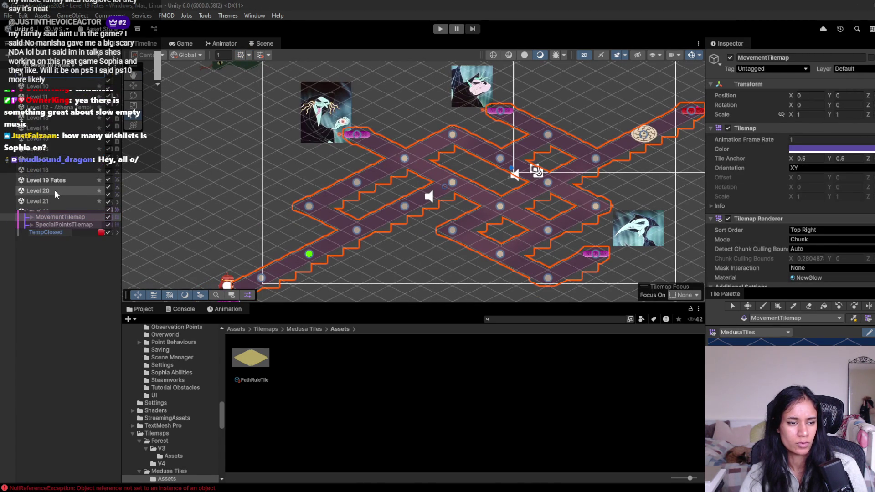
click(53, 190)
click(46, 66)
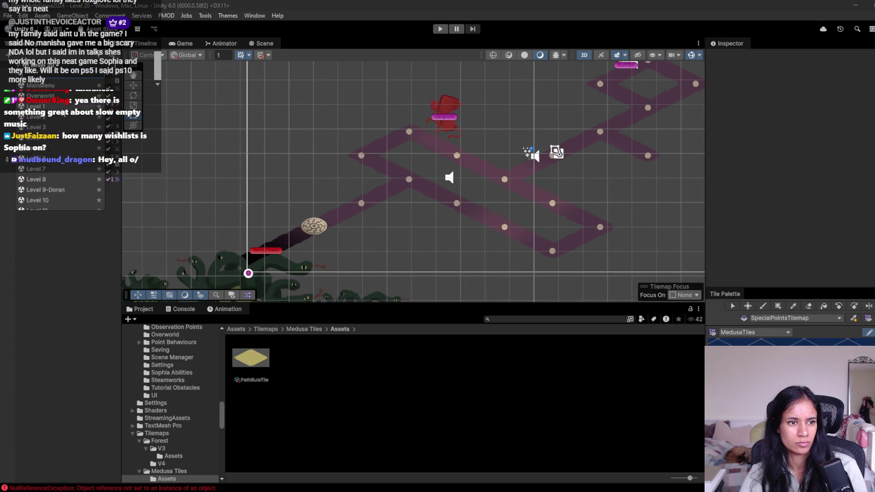
scroll(70, 193, down, 2)
scroll(69, 191, down, 2)
- Load Level 21, zoom out, and expand its Grid to show both tilemaps
click(59, 195)
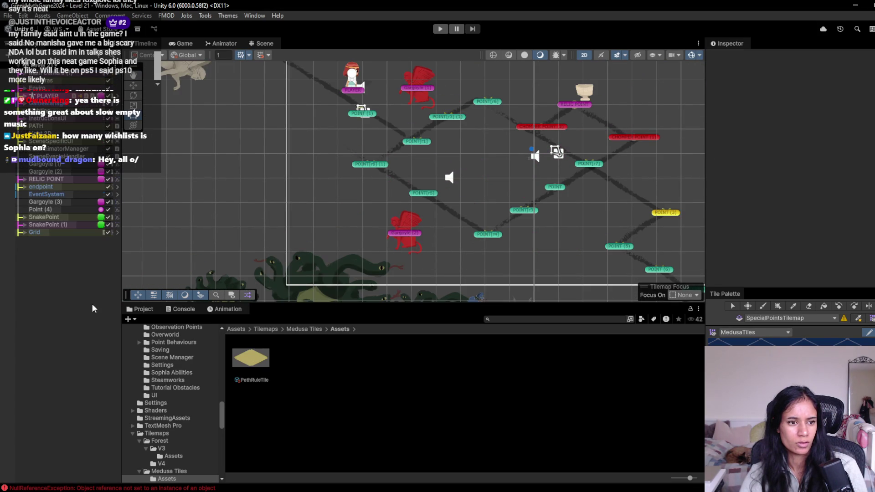
scroll(234, 237, down, 3)
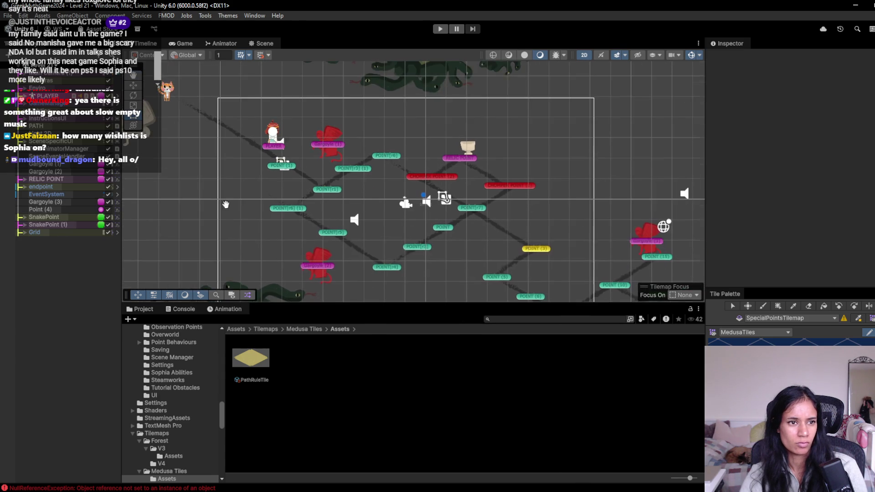
key(ctrl+shift+s)
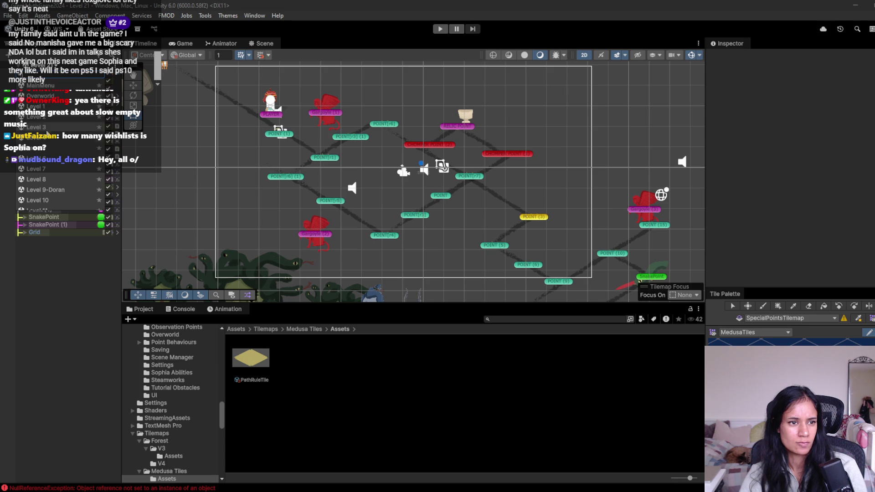
click(83, 294)
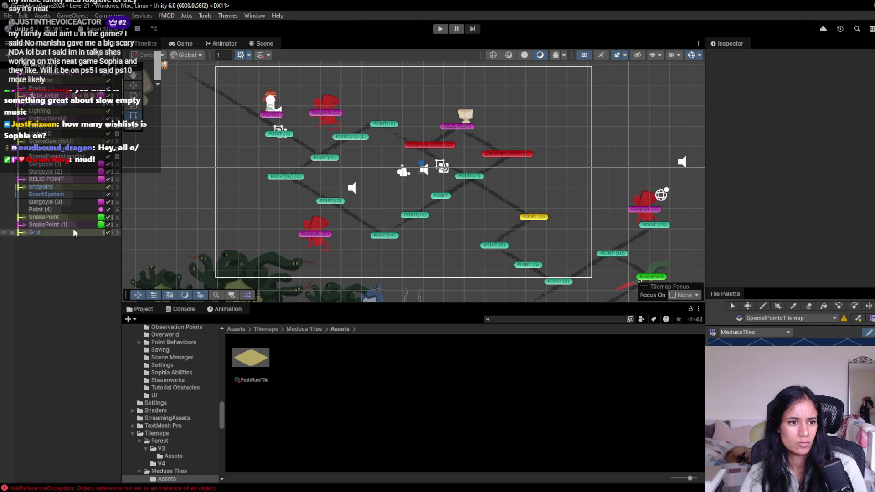
click(35, 232)
click(25, 232)
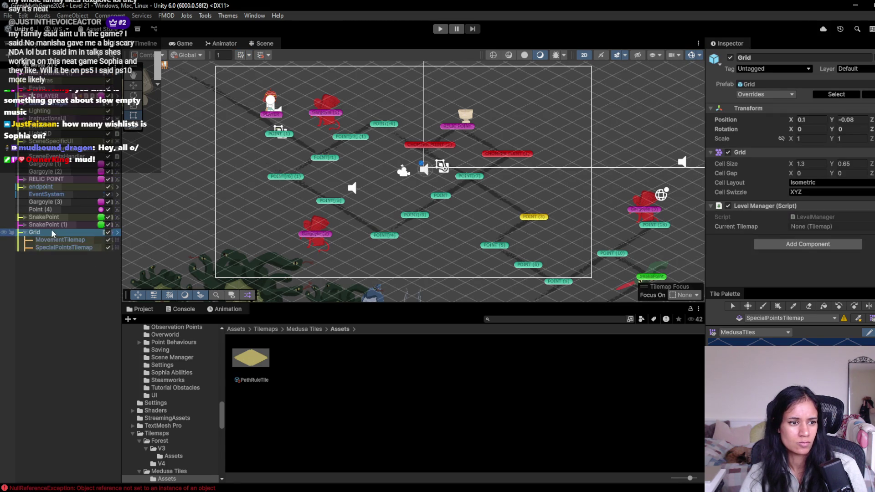
- Fully unpack Level 21's Grid from its prefab
right_click(50, 233)
mouse_move(121, 259)
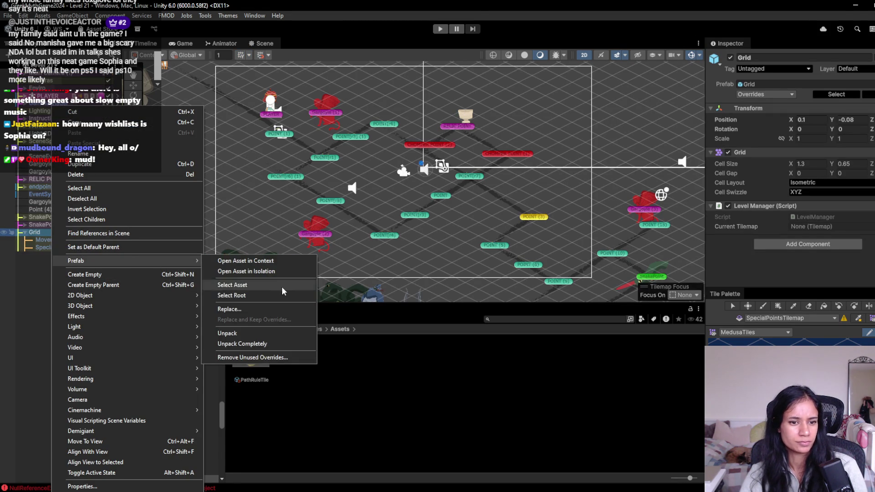
click(255, 344)
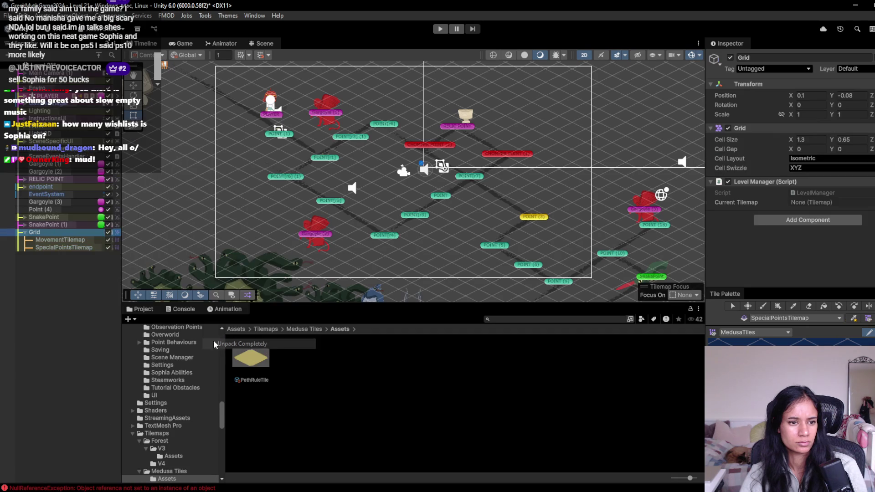
- Select MovementTilemap, review PathRuleTile's rules, then inspect the MedusaTiles palette prefab
click(86, 240)
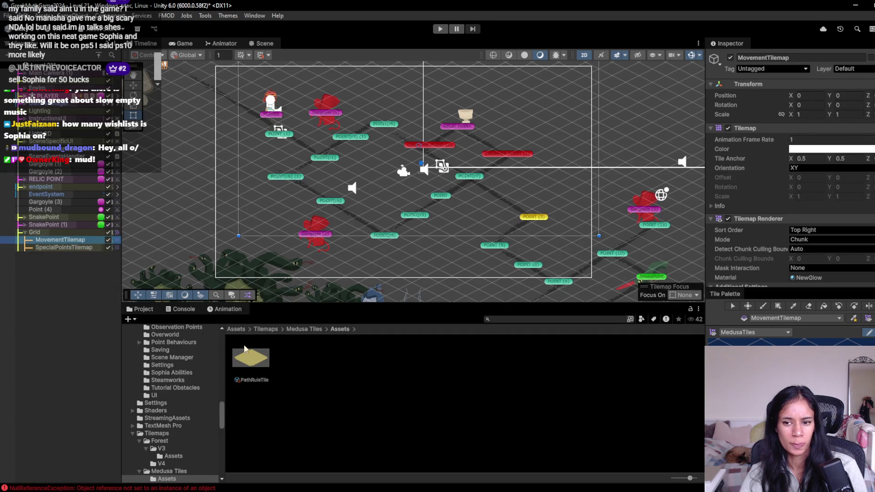
click(255, 362)
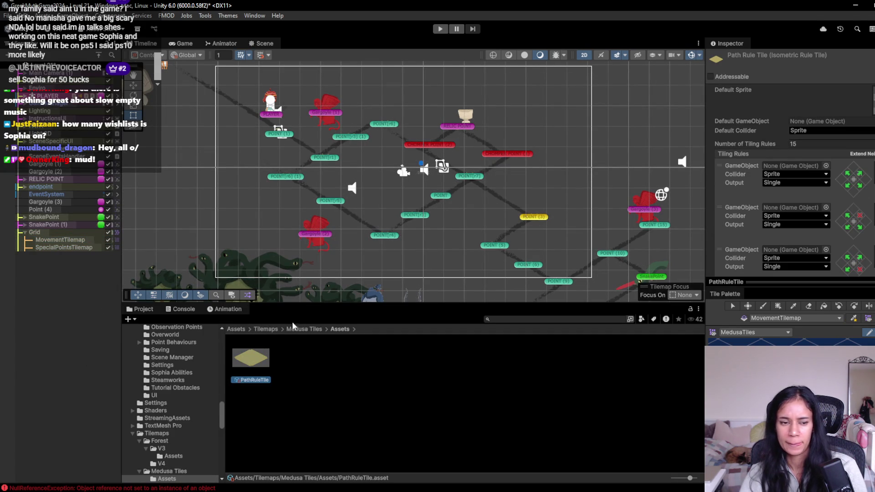
click(305, 329)
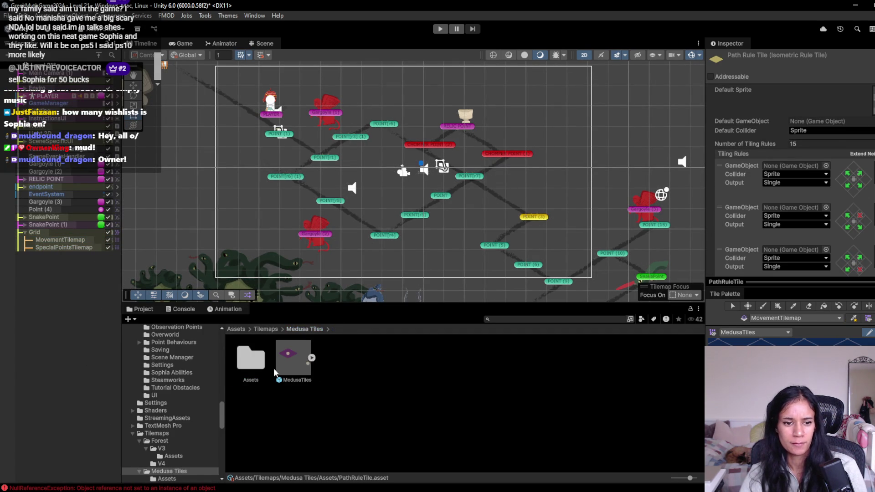
click(292, 362)
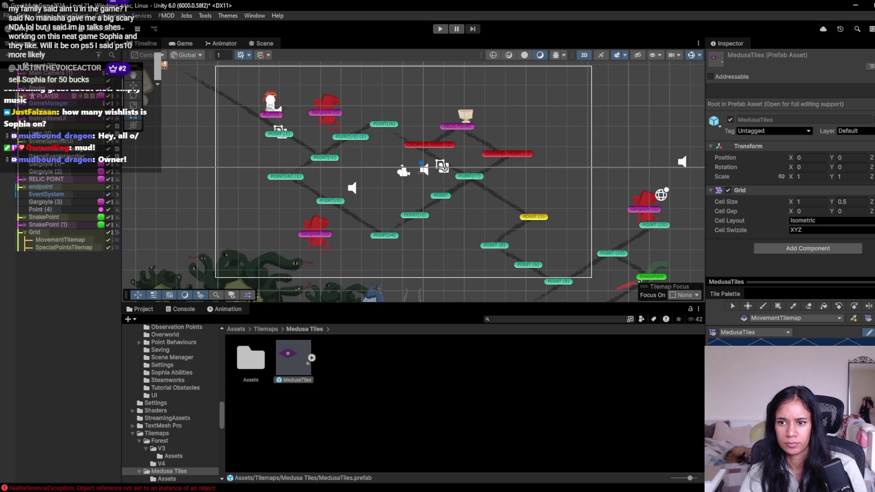
- Select a painted tile and set the Grid Selection Color to white
click(733, 305)
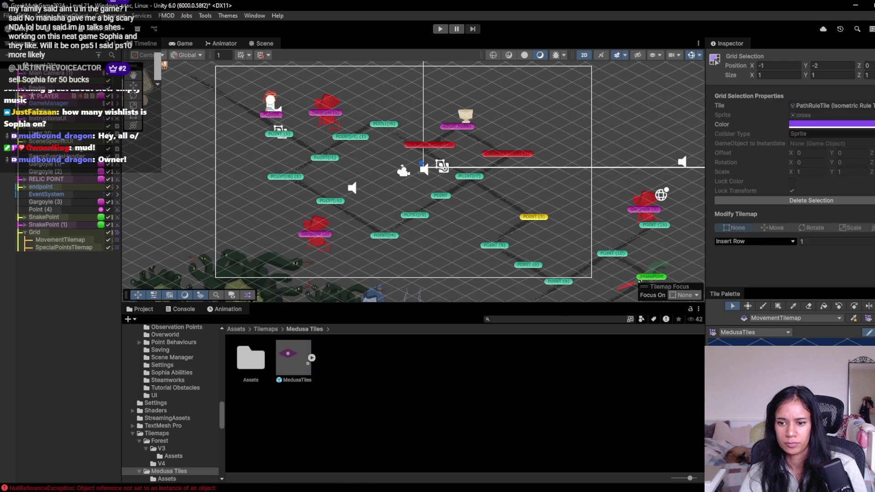
click(818, 125)
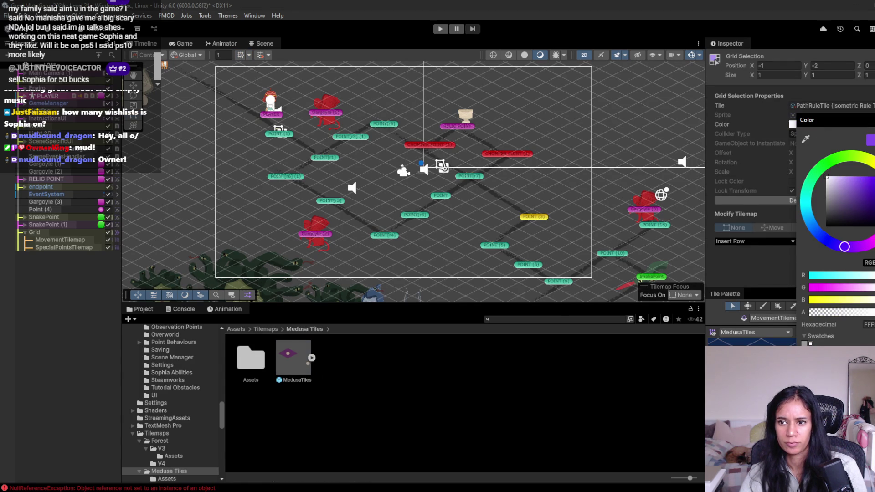
key(Escape)
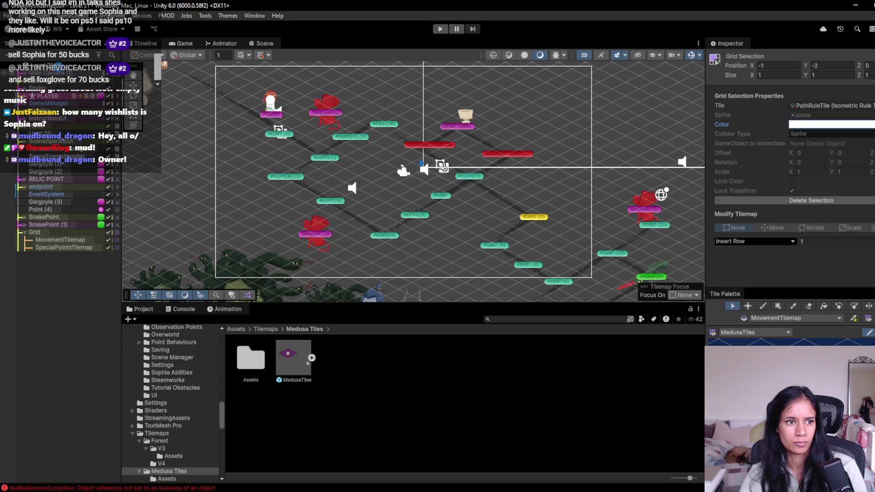
- Open the Level 20 scene from the scene list
mouse_move(86, 201)
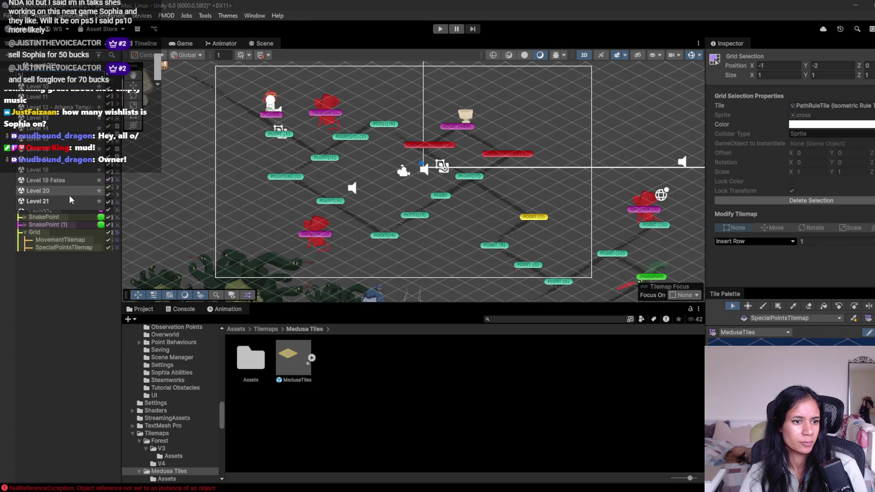
click(69, 200)
click(441, 276)
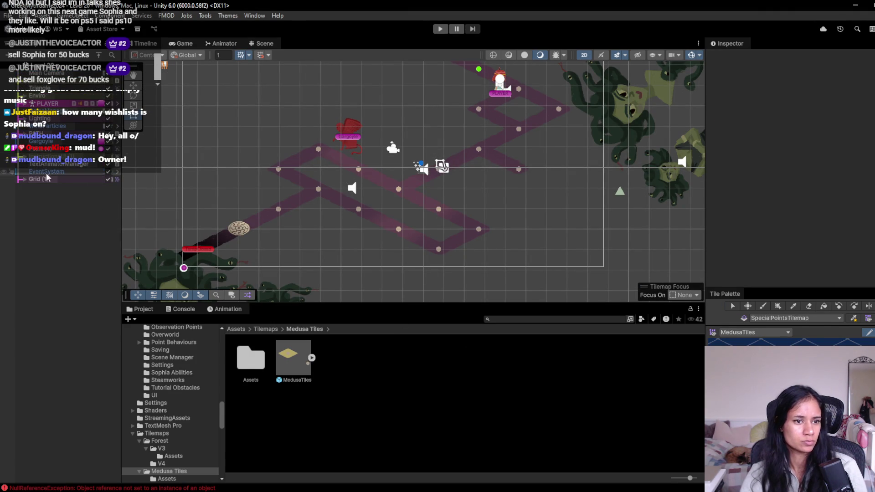
- Inspect Level 20's Grid tilemaps and nodes, then copy MovementTilemap's Color
click(25, 179)
click(56, 187)
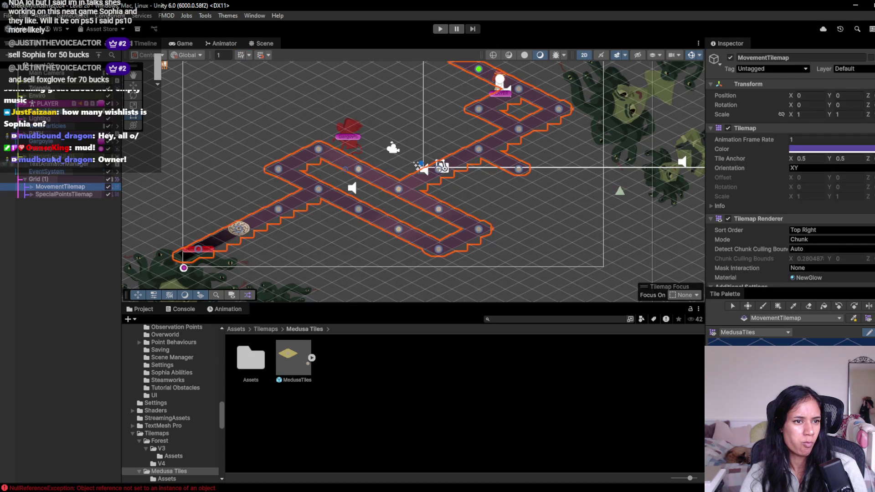
click(31, 82)
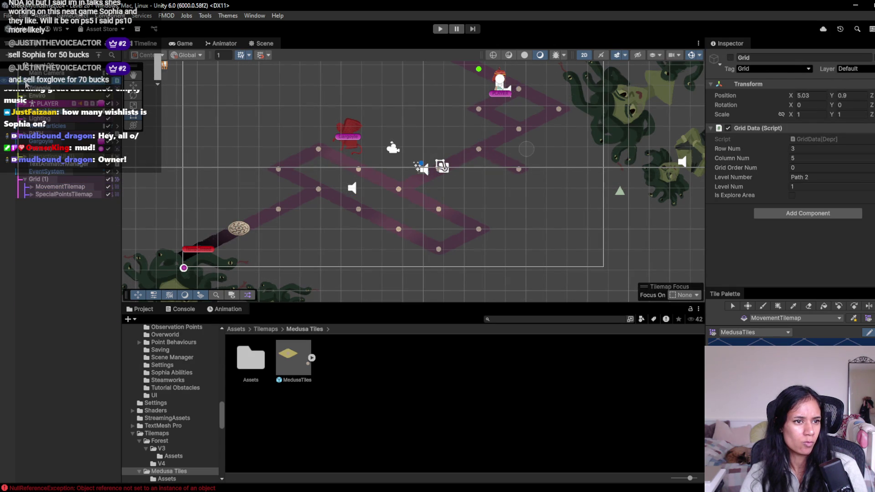
click(31, 194)
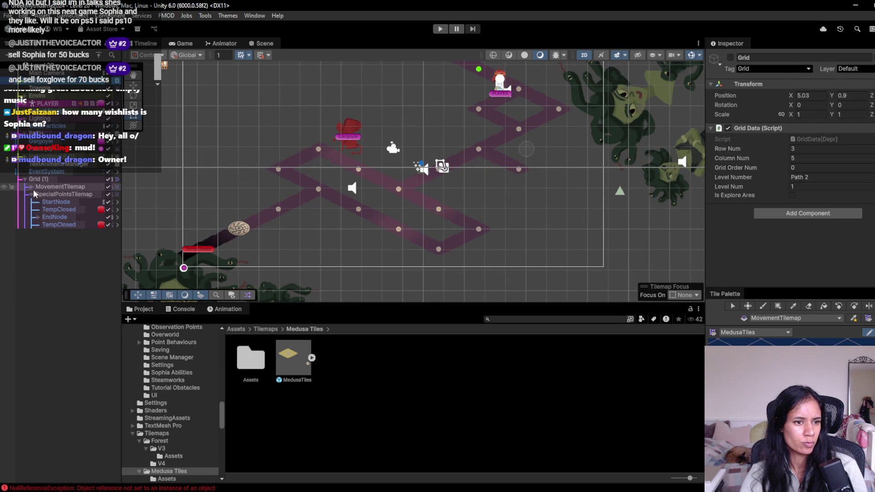
click(31, 187)
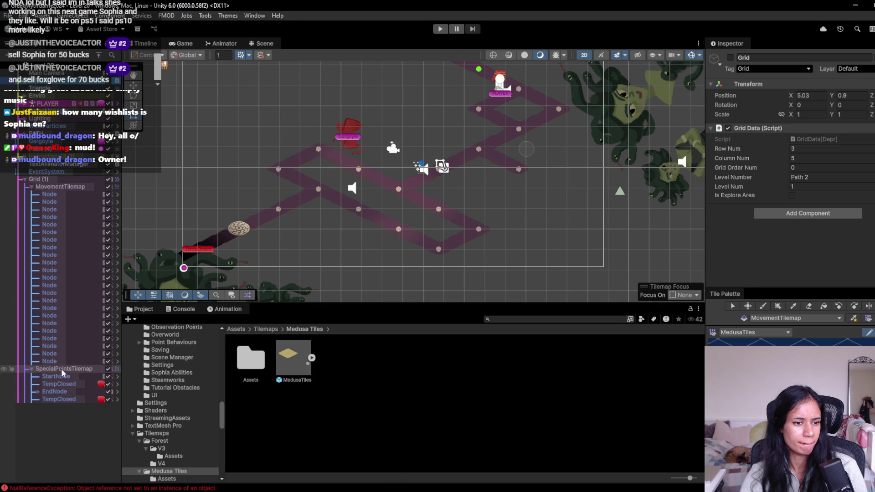
click(56, 187)
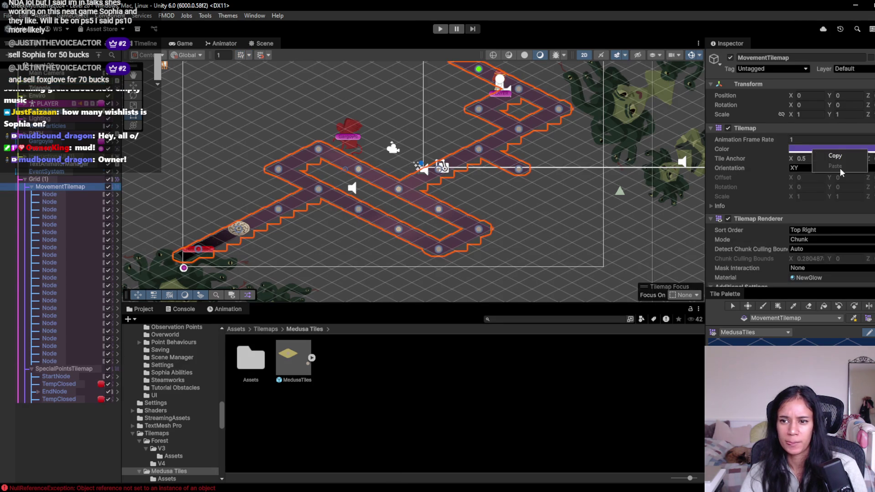
click(721, 149)
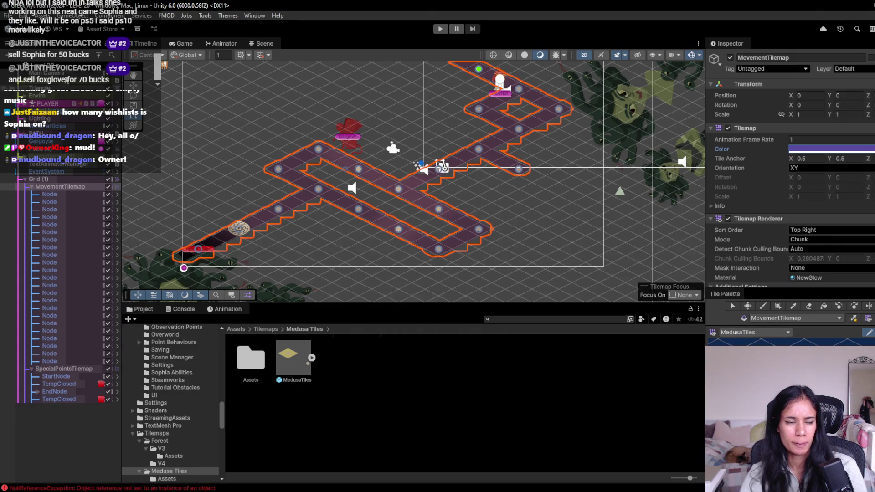
- Open the Level 21 scene from the level scene list
click(64, 66)
scroll(66, 143, down, 5)
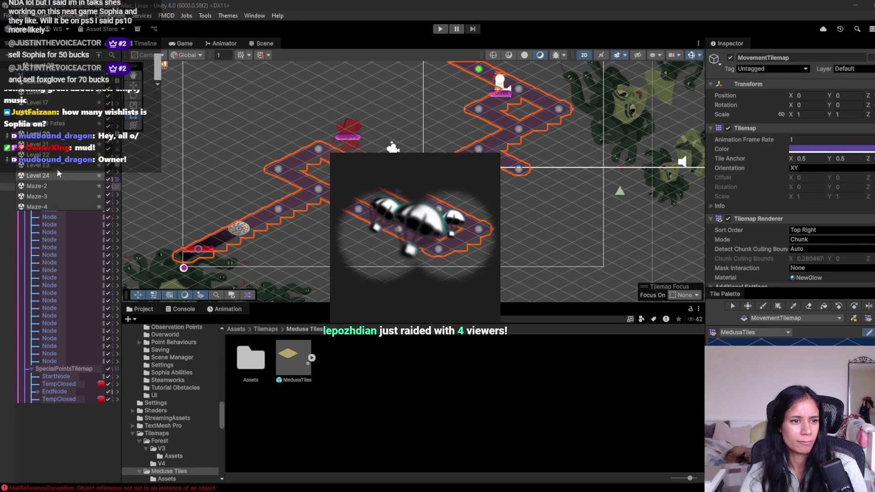
click(38, 144)
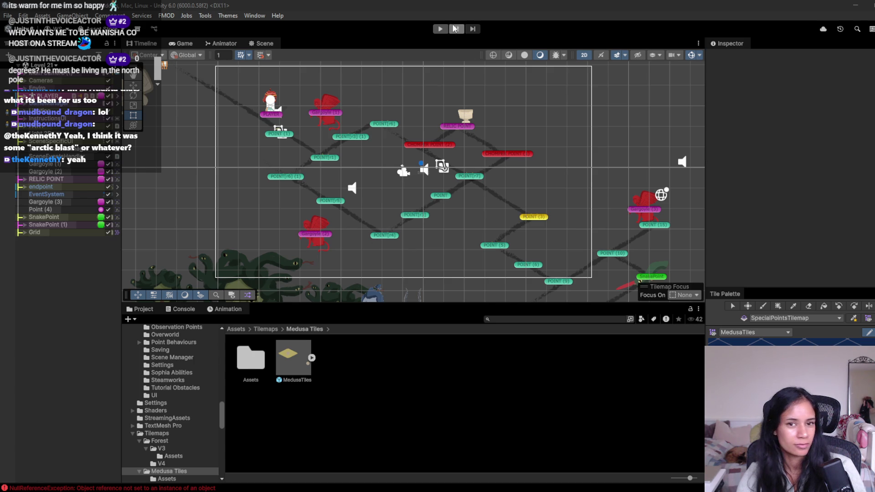
- Paste the copied purple Color onto Level 21's MovementTilemap
scroll(273, 136, left, 2)
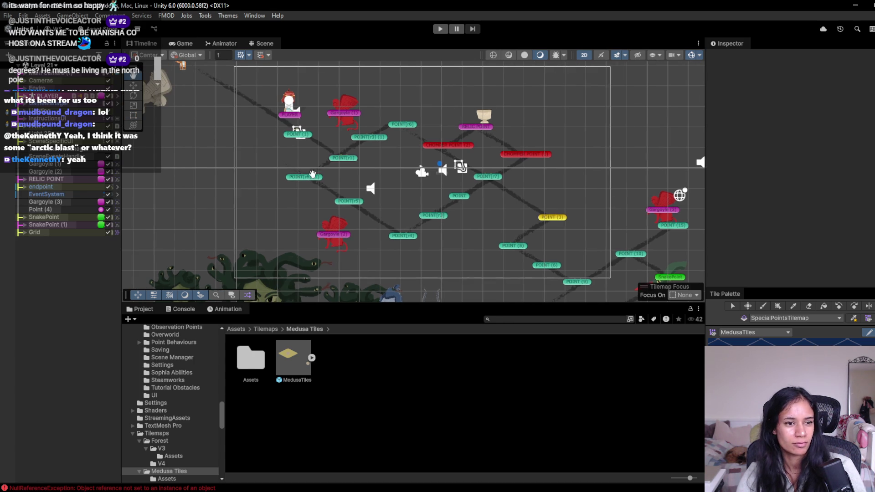
click(26, 233)
click(52, 239)
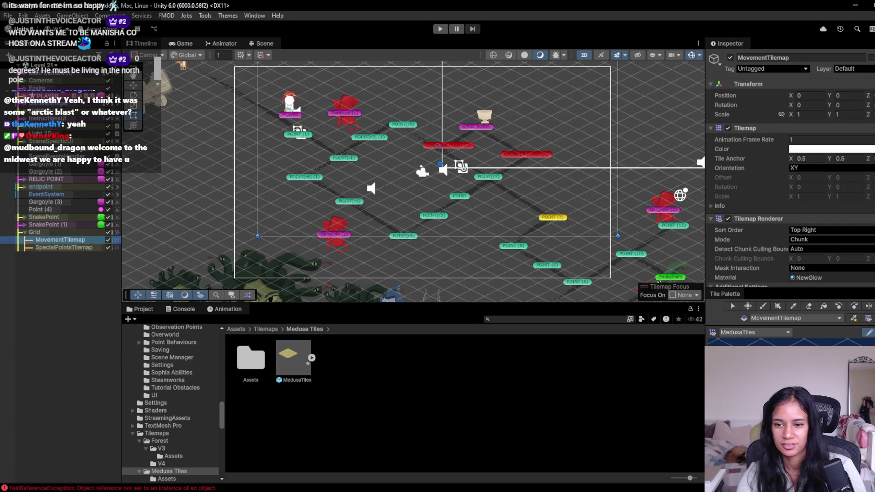
click(762, 305)
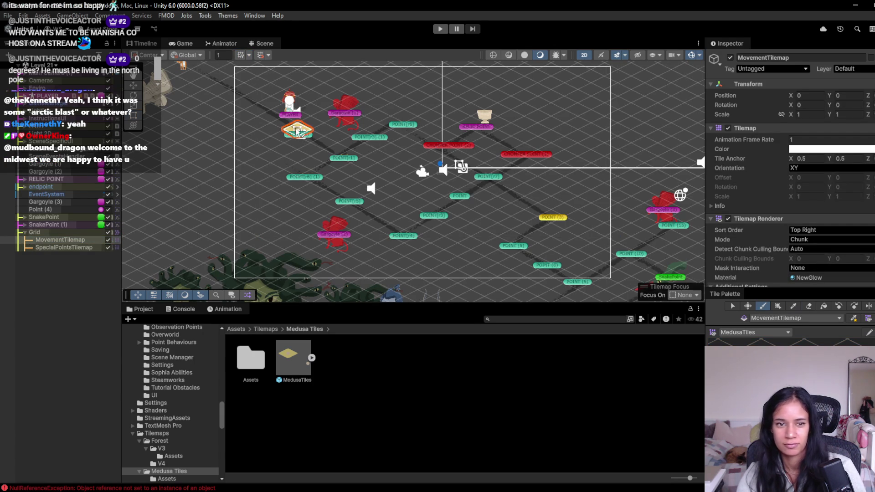
scroll(319, 148, up, 2)
drag(318, 152, 393, 175)
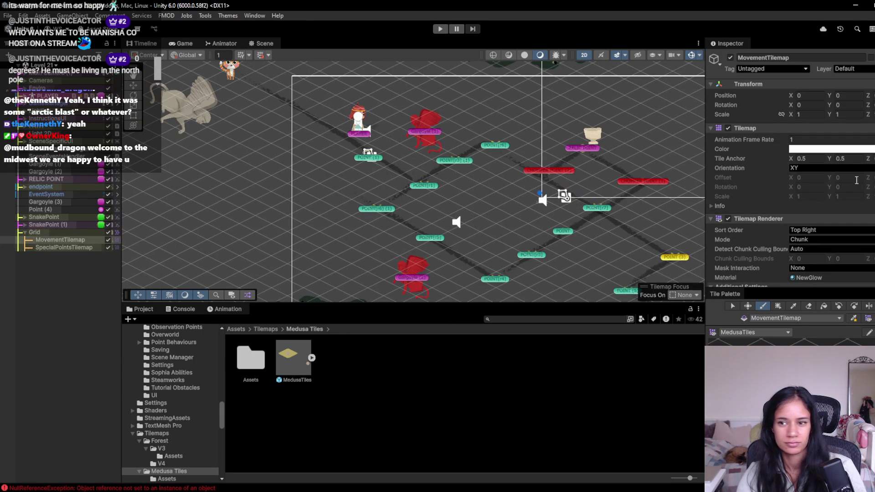
click(856, 156)
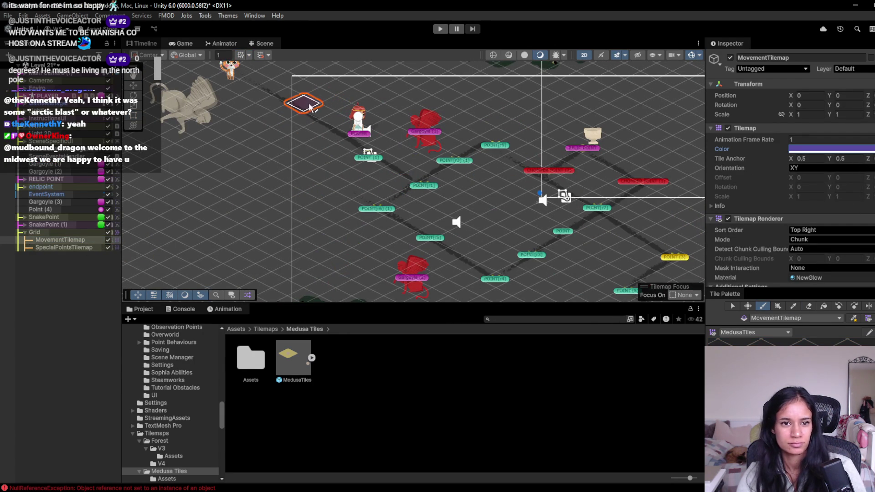
- Paint the starting path tile at the path's top-left end
click(288, 101)
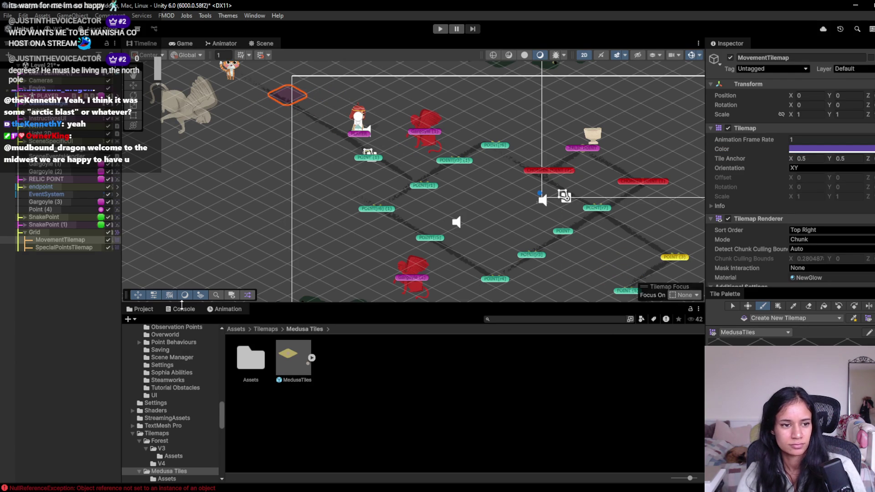
click(808, 306)
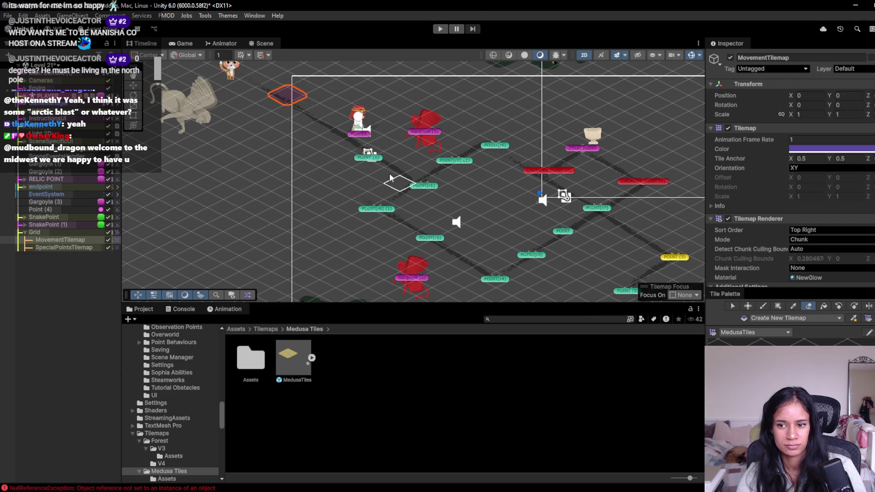
key(b)
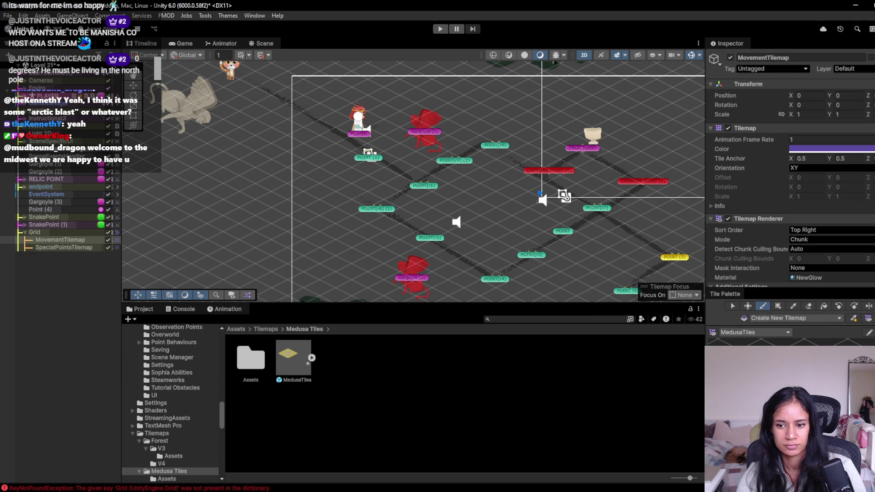
click(287, 97)
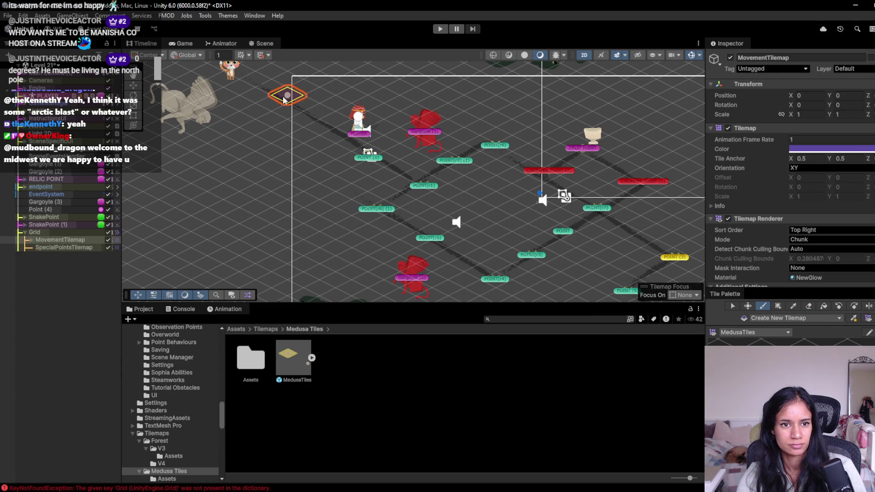
- Paint path tiles down-right, up toward the top-right, down to POINT (3) and the lower branch
mouse_move(289, 101)
mouse_down()
mouse_move(431, 173)
mouse_move(490, 143)
mouse_move(430, 180)
mouse_move(340, 216)
mouse_up()
mouse_move(455, 195)
mouse_down()
mouse_move(353, 131)
mouse_move(391, 145)
mouse_up()
click(447, 110)
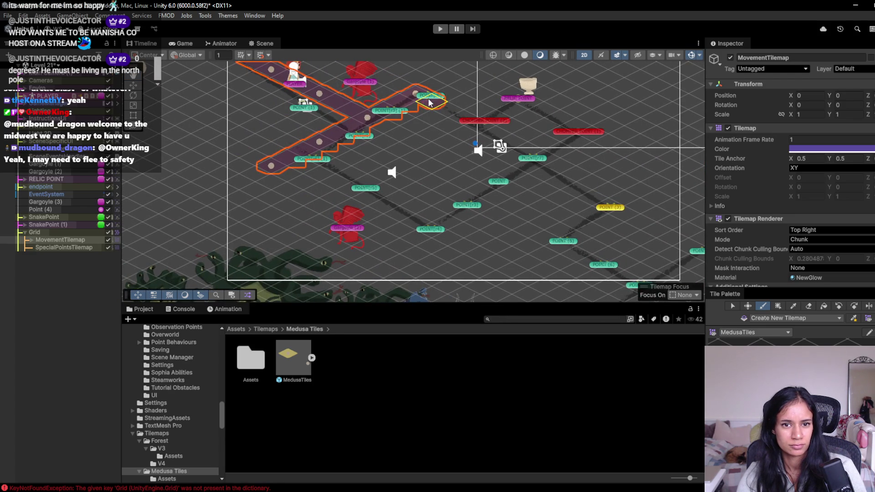
mouse_move(452, 117)
mouse_down()
mouse_move(531, 163)
mouse_move(565, 165)
mouse_move(426, 239)
mouse_up()
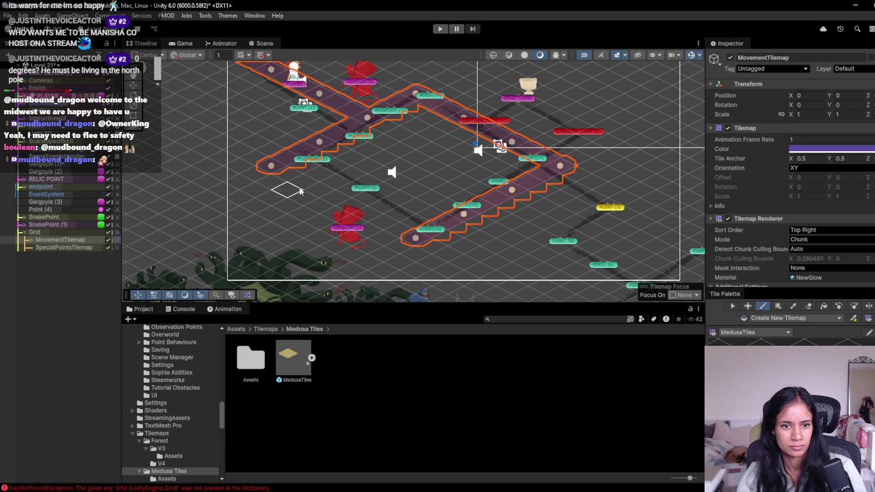
mouse_move(511, 110)
mouse_down()
mouse_move(488, 110)
mouse_move(519, 100)
mouse_move(563, 124)
mouse_up()
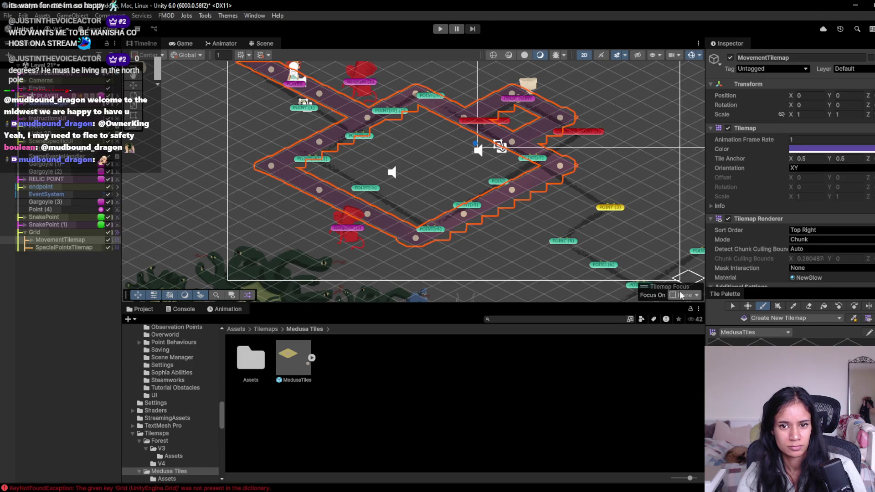
mouse_move(569, 175)
mouse_down()
mouse_move(608, 196)
mouse_move(559, 215)
mouse_up()
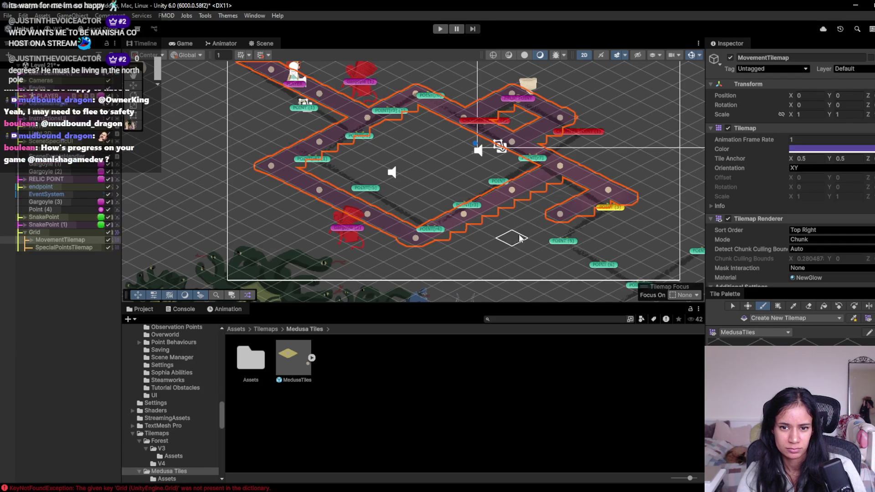
mouse_move(509, 240)
mouse_down()
mouse_move(567, 214)
mouse_move(517, 238)
mouse_move(601, 278)
mouse_up()
key(Right)
key(Down)
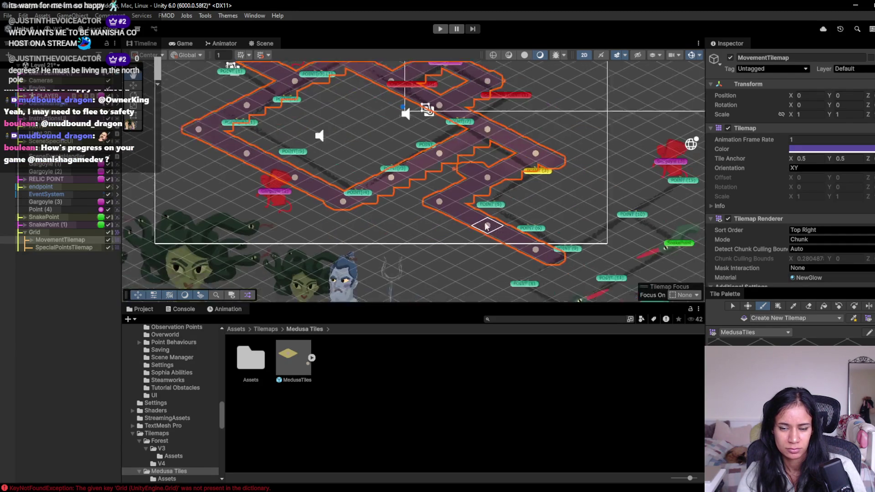
- Select the Eraser tool, then switch over to Discord
click(808, 307)
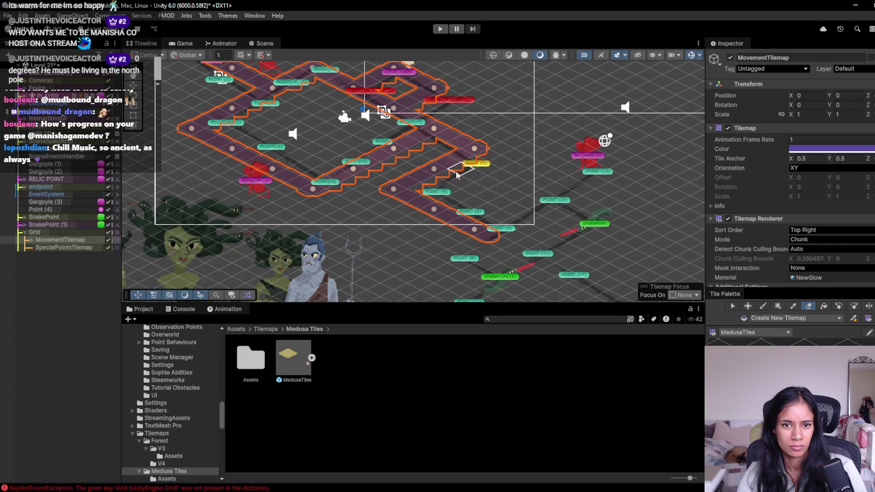
key(Right)
key(Up)
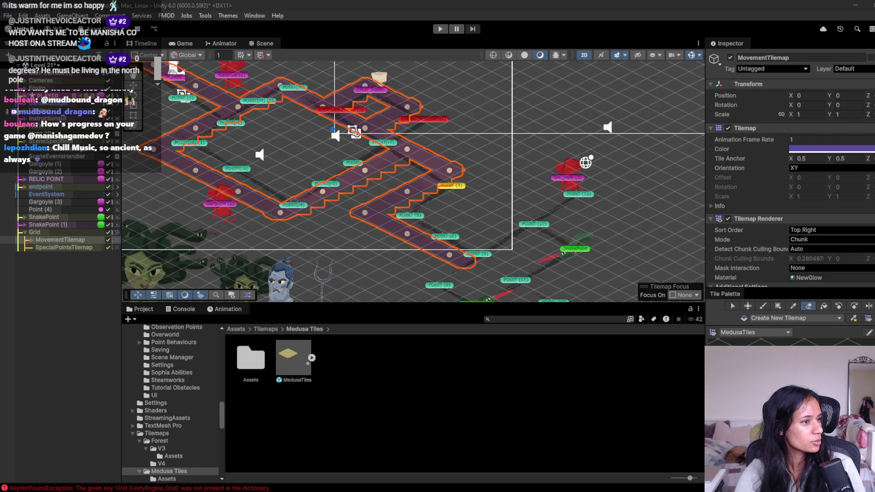
key(alt+Tab)
scroll(508, 283, up, 3)
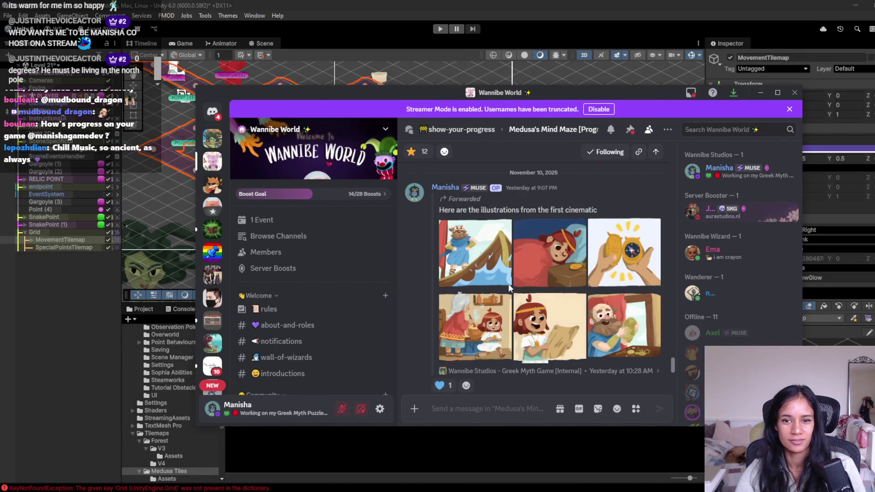
- Maximize Discord to view the first-cinematic illustrations, then restore it and return to Unity
click(778, 95)
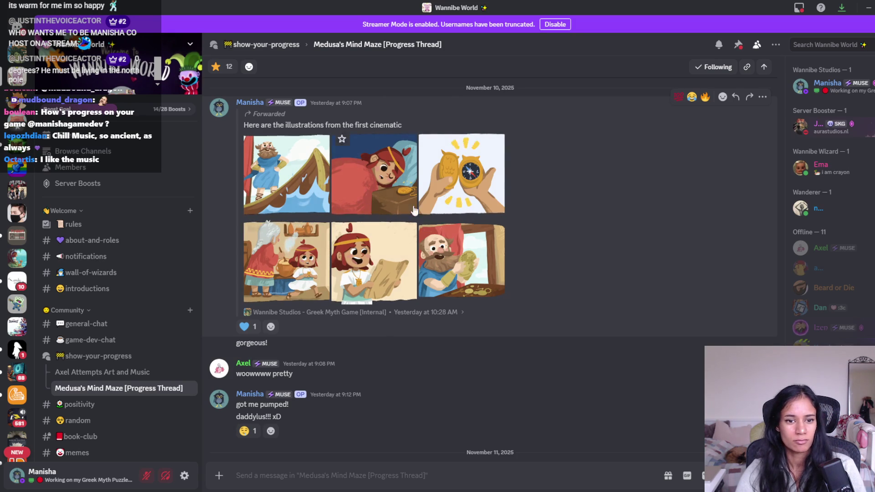
double_click(758, 5)
click(378, 63)
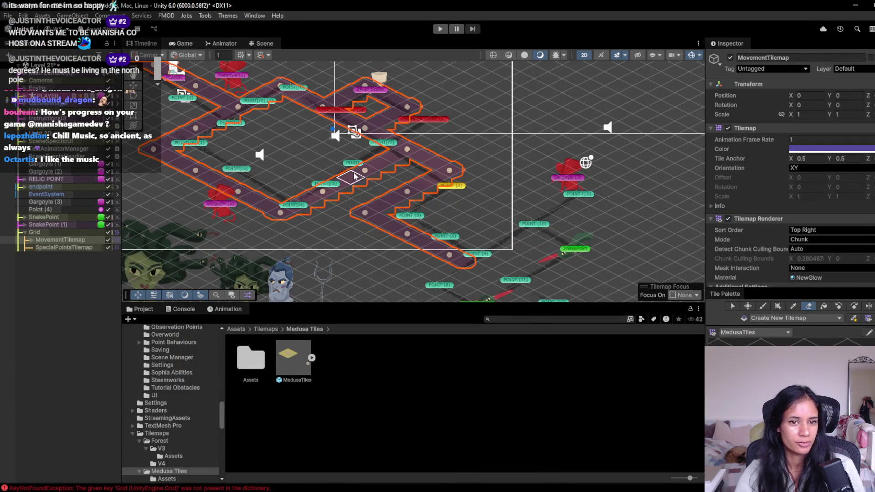
- Paint paths from POINT (9) to POINT (10), toward the SnakePoint, down to POINT (17), and POINT (14) to POINT (8)
scroll(387, 245, down, 2)
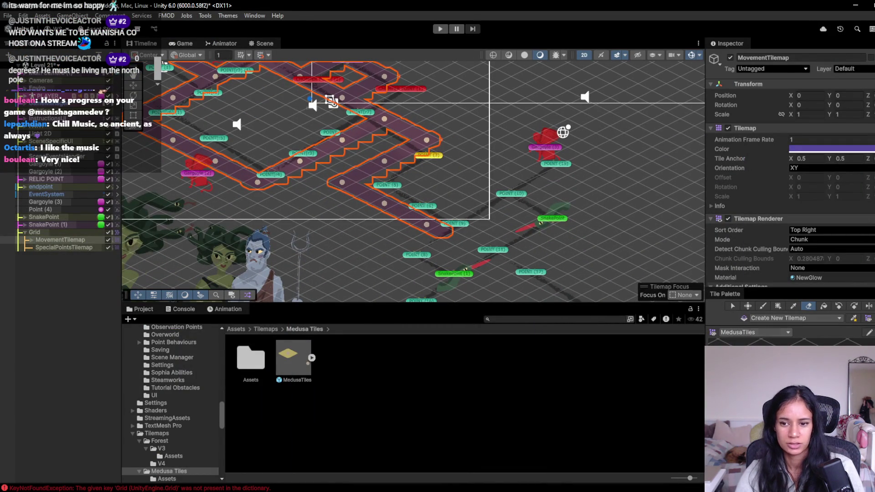
click(762, 306)
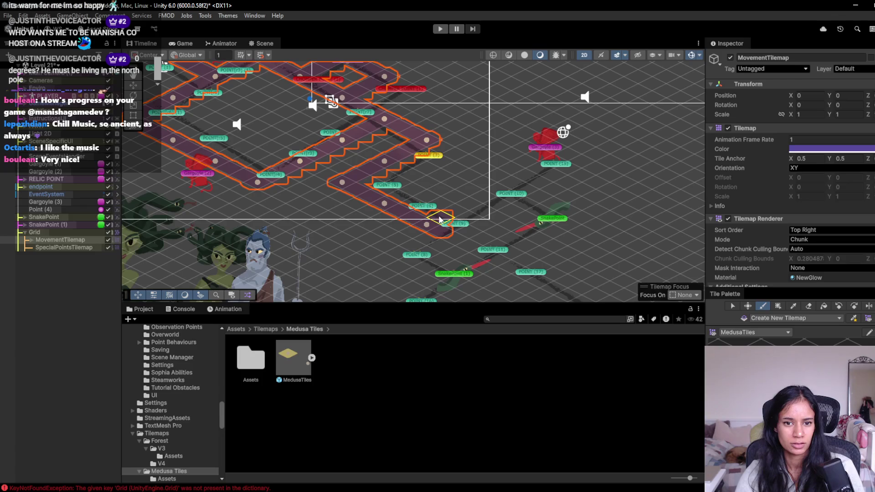
drag(446, 215, 508, 190)
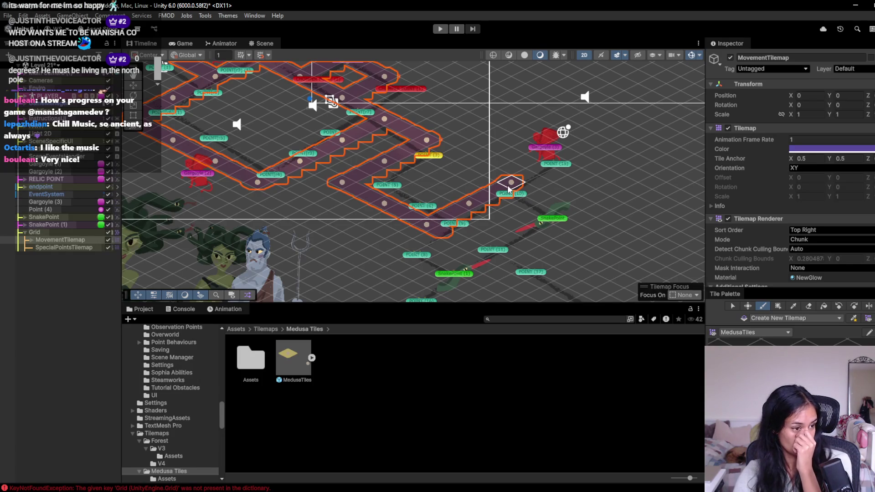
drag(519, 188, 593, 228)
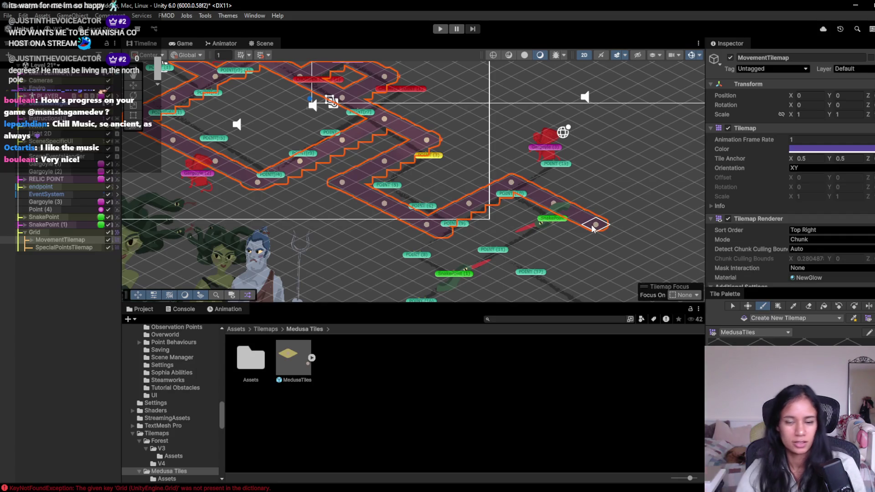
drag(539, 253, 484, 175)
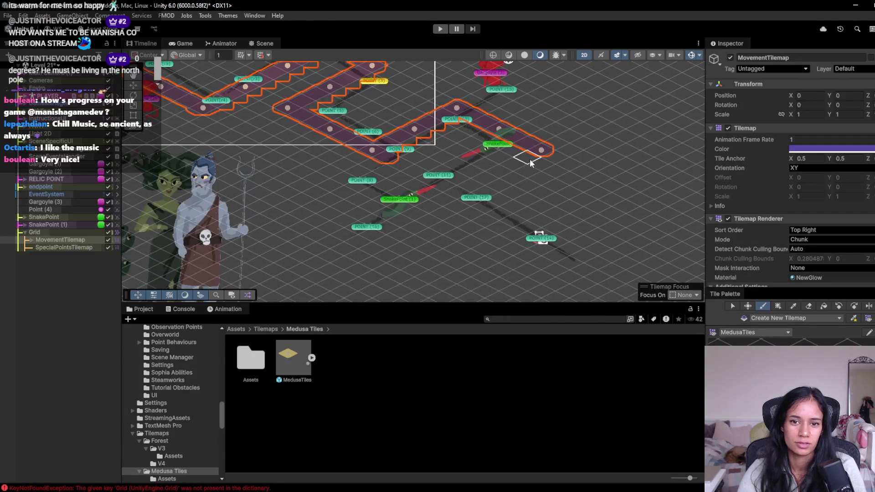
mouse_move(533, 157)
mouse_down()
mouse_move(457, 196)
mouse_move(547, 242)
mouse_up()
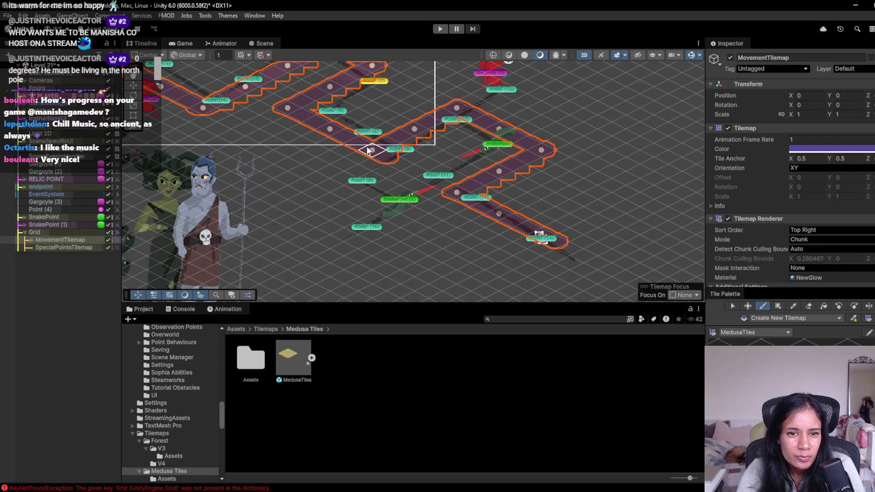
mouse_move(351, 164)
mouse_down()
mouse_move(335, 174)
mouse_move(413, 211)
mouse_move(456, 191)
mouse_up()
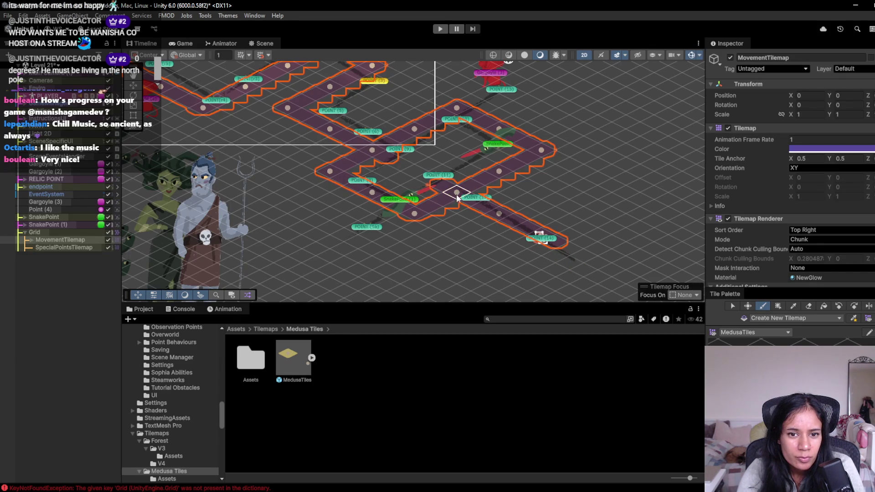
- Frame the whole tilemap, pan around the level and select the Eraser
key(f)
drag(309, 185, 355, 241)
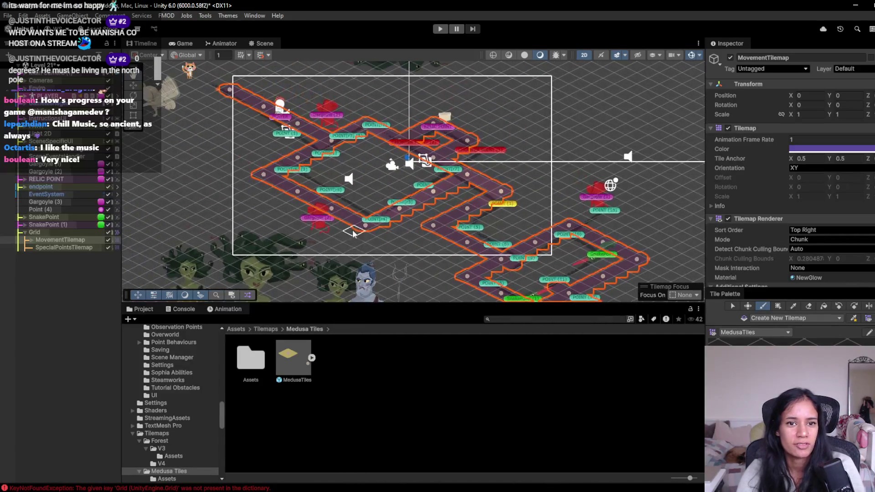
scroll(398, 209, up, 3)
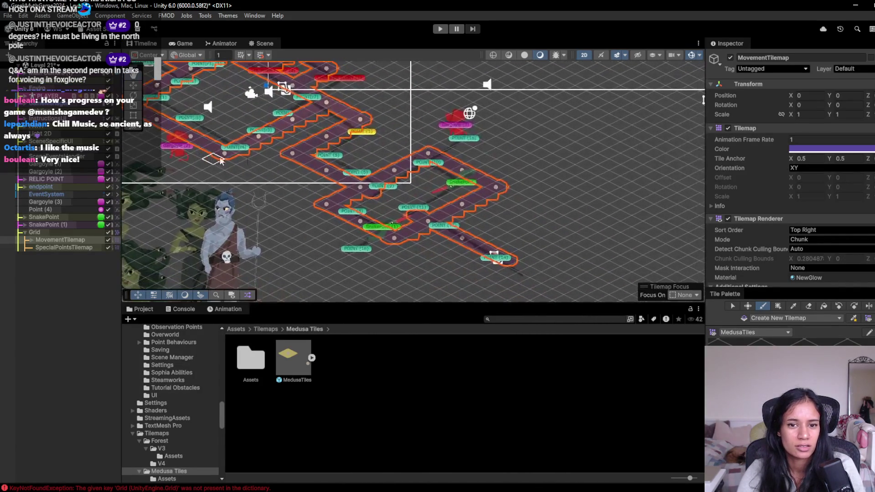
drag(394, 228, 498, 255)
key(d)
drag(446, 237, 496, 265)
mouse_move(437, 255)
mouse_down()
mouse_move(486, 283)
mouse_move(472, 294)
mouse_move(384, 262)
mouse_up()
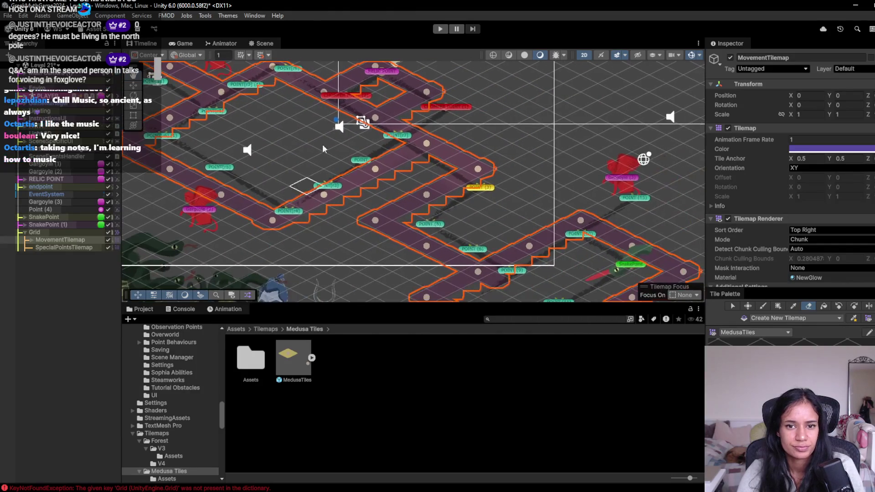
- Activate POINT through POINT (17) under the line paths group
click(25, 133)
click(55, 134)
shift+click(82, 257)
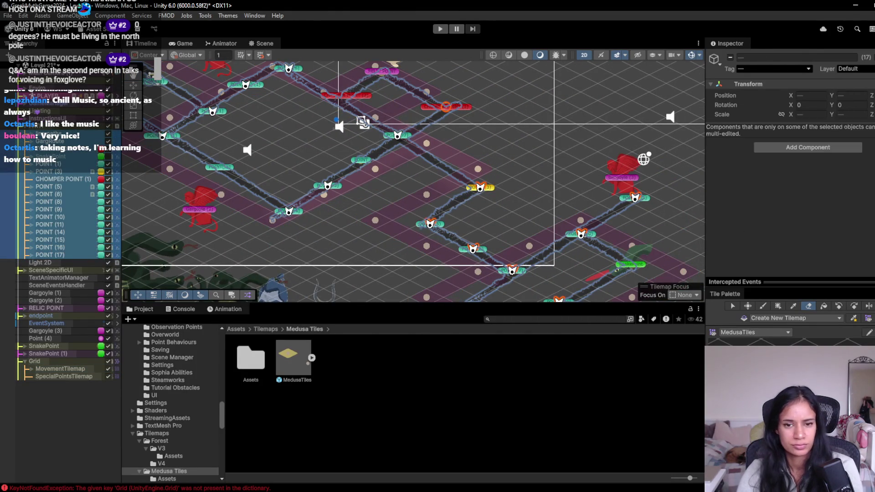
click(730, 58)
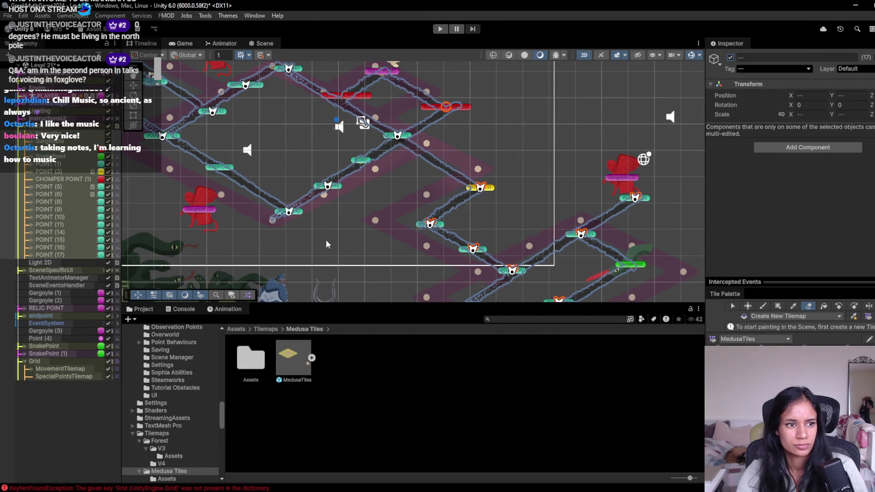
click(25, 126)
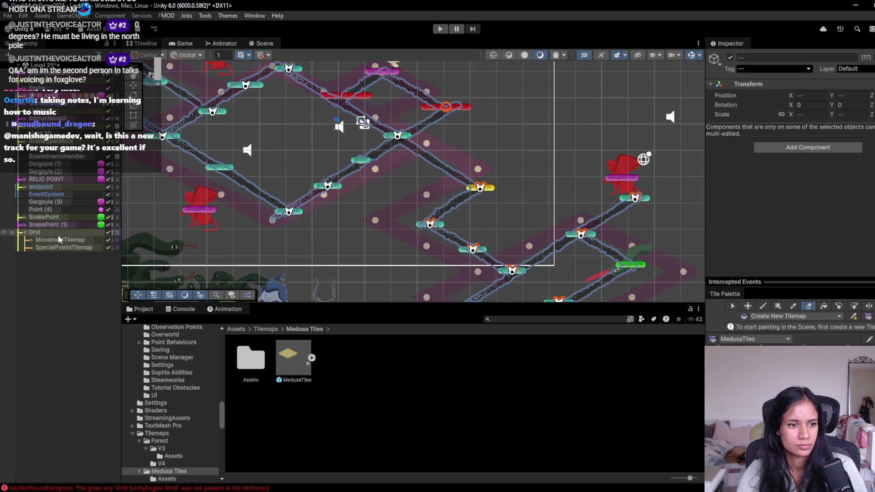
- Select the MovementTilemap and bring up the list of tile palettes
click(55, 240)
mouse_move(246, 125)
mouse_down()
mouse_move(387, 182)
mouse_move(457, 240)
mouse_up()
click(773, 334)
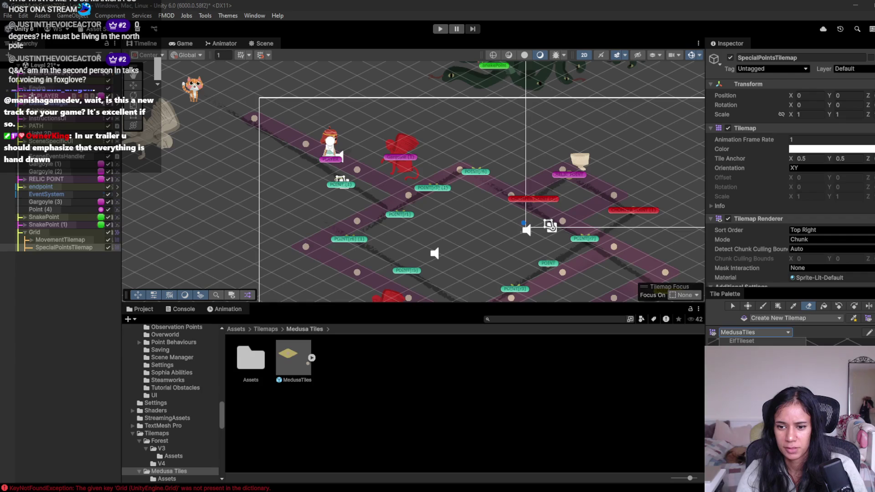
- Choose the SpecialTilemap palette for the SpecialPointsTilemap and start Play mode
click(742, 357)
key(i)
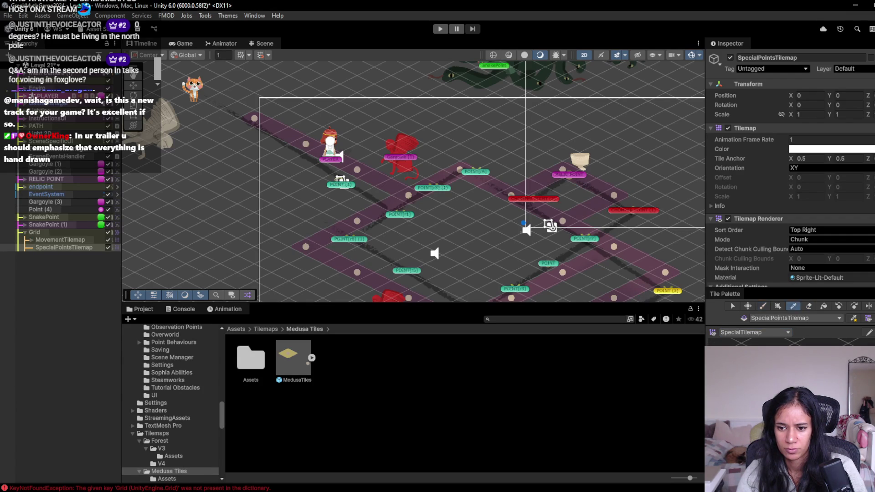
scroll(311, 156, up, 1)
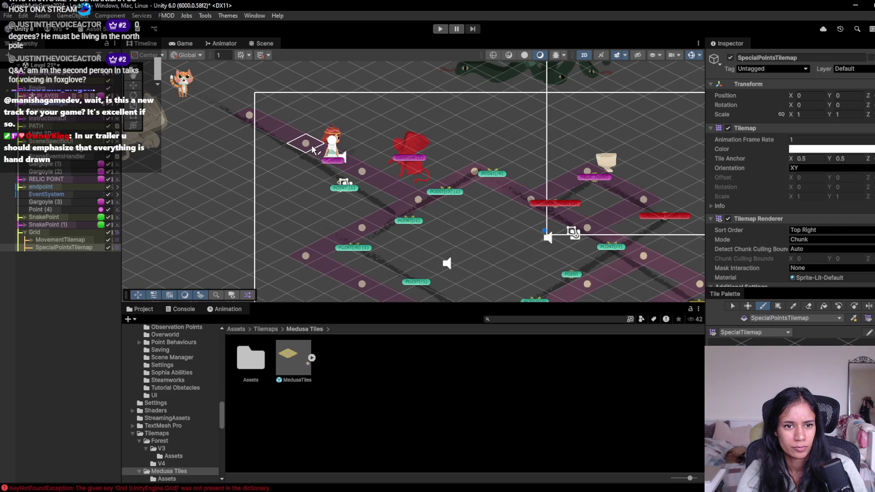
click(436, 29)
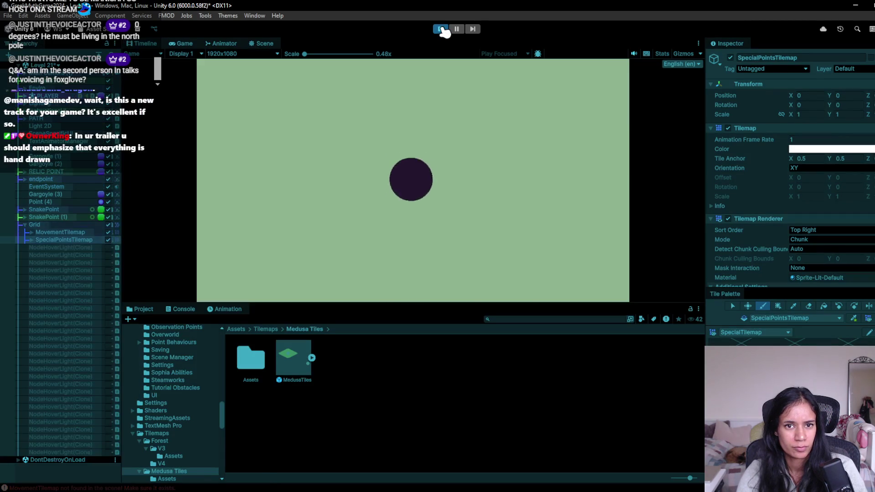
- Stop Play mode and deactivate POINT through POINT (17) under PATH
click(440, 29)
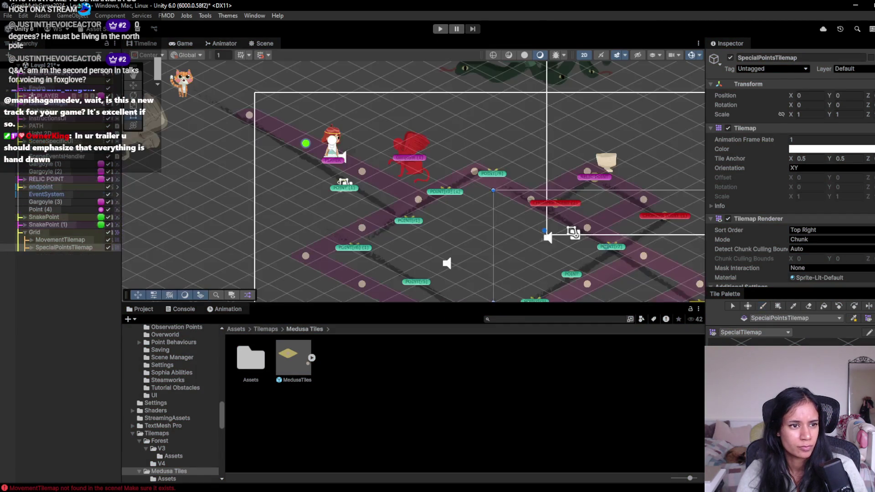
click(37, 126)
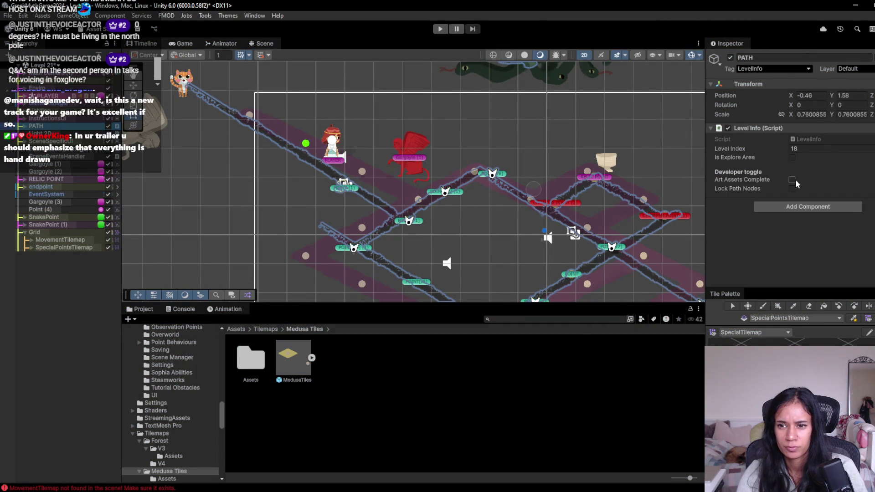
click(441, 29)
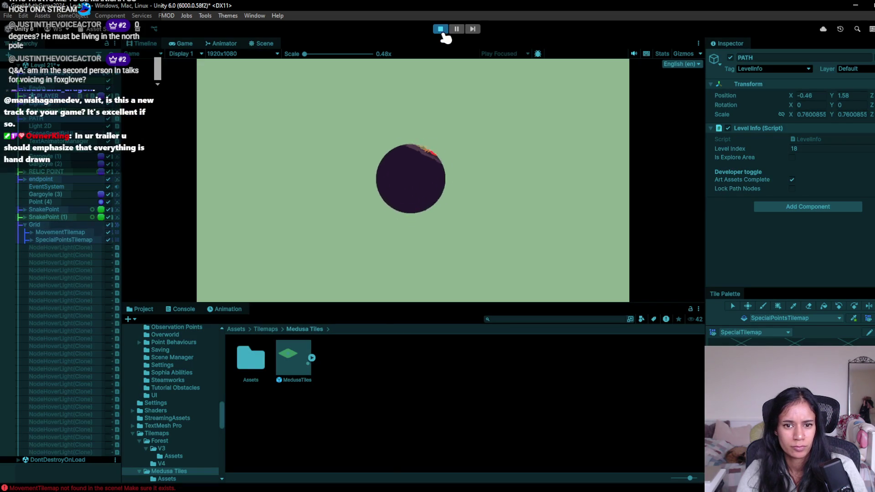
click(437, 29)
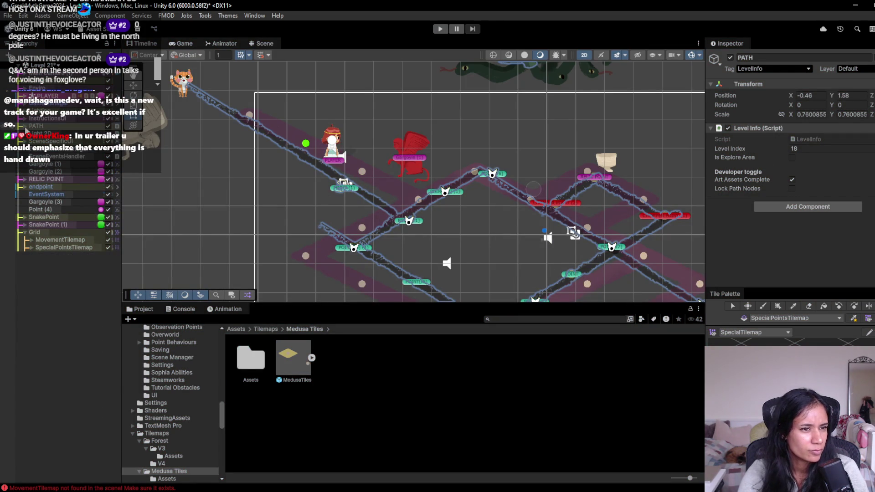
click(21, 127)
click(30, 134)
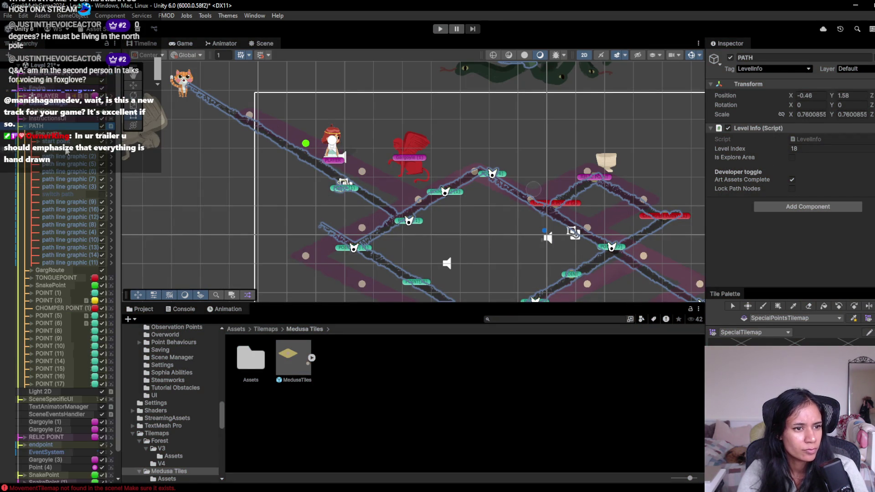
click(29, 133)
click(46, 134)
shift+click(44, 254)
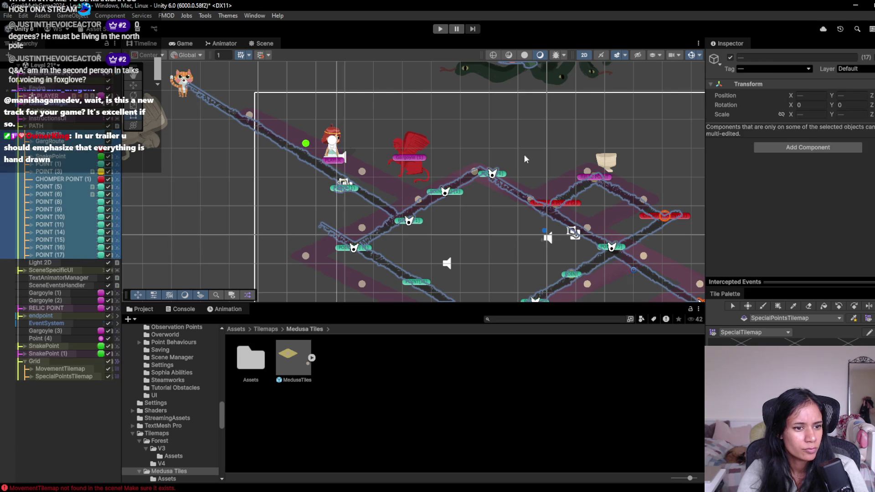
click(730, 58)
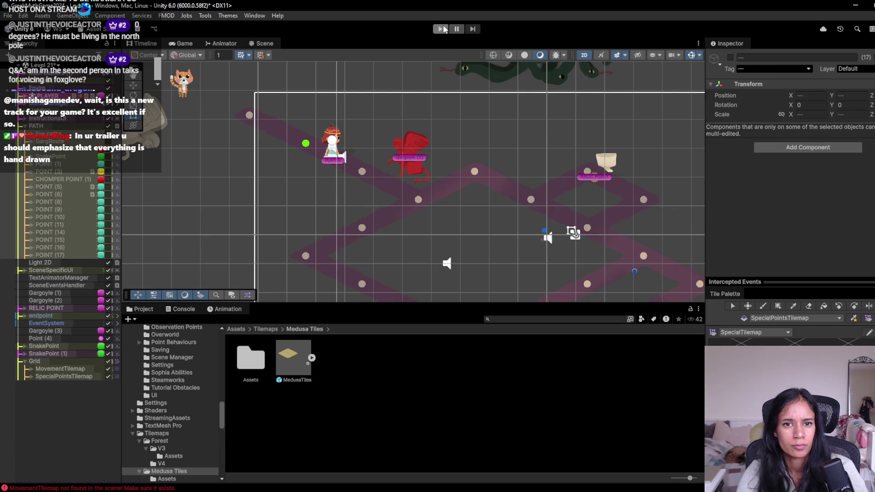
- Playtest walking Sophia across four path nodes, then stop and select the relic point
click(441, 29)
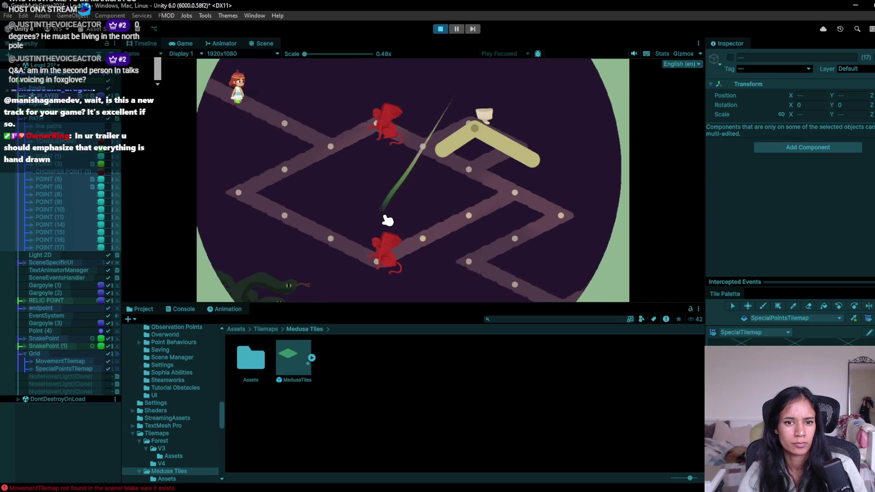
click(284, 123)
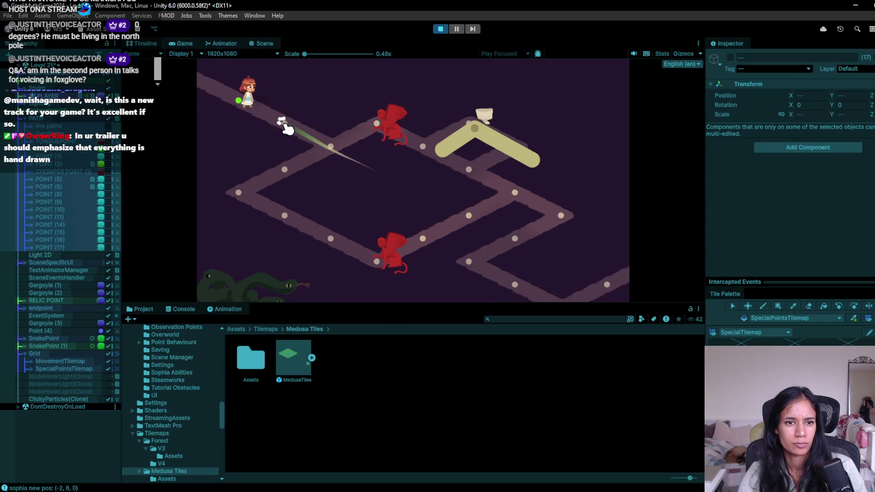
click(307, 143)
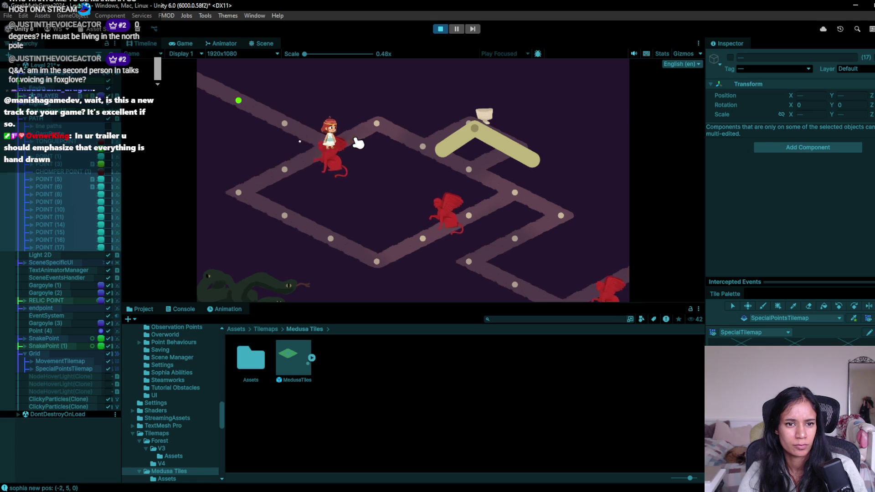
click(379, 133)
click(426, 145)
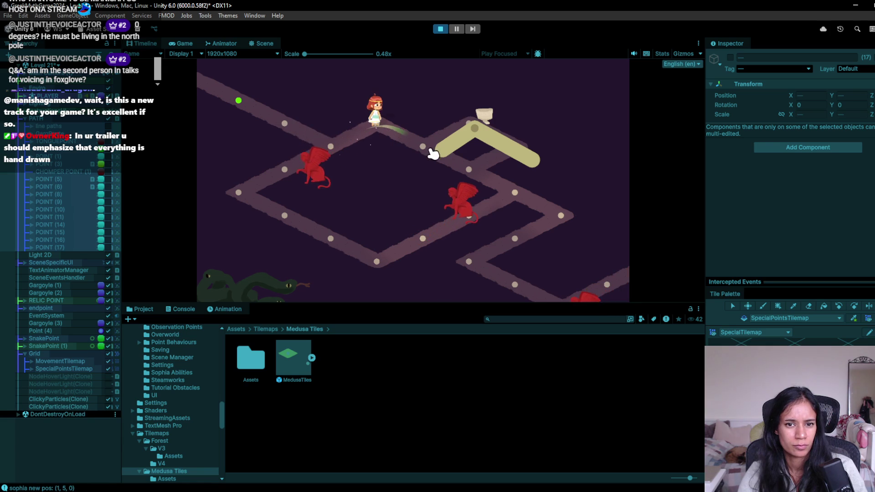
click(441, 30)
key(f)
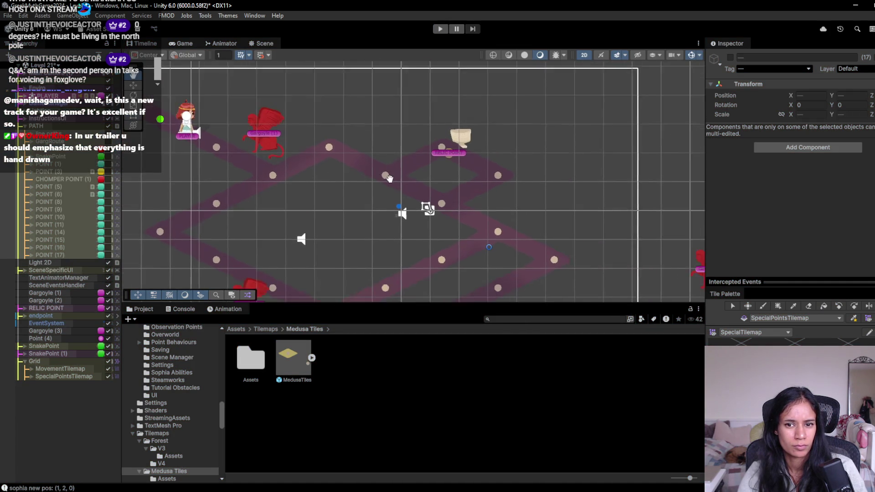
click(457, 148)
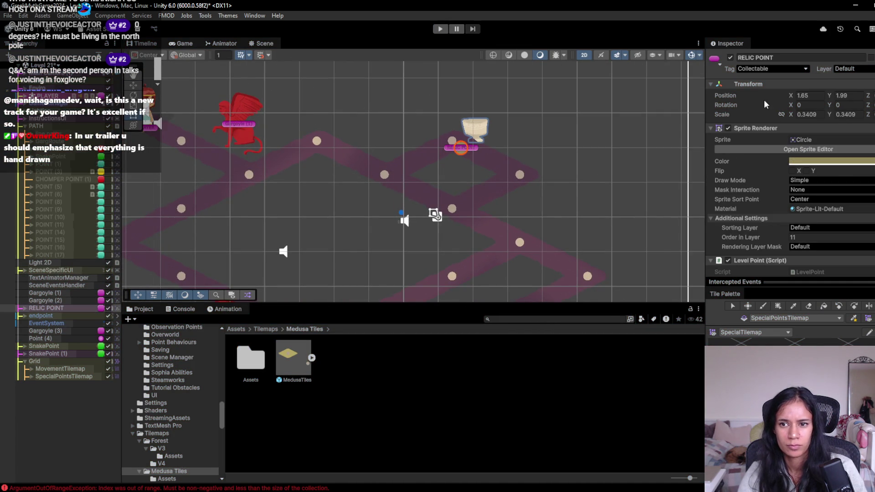
- Disable the relic point and playtest, walking Sophia across the upper path nodes
click(730, 57)
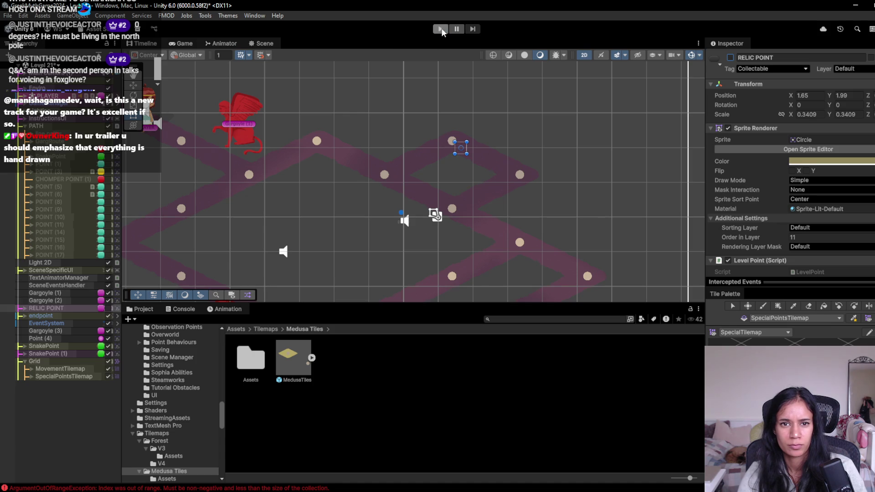
click(440, 30)
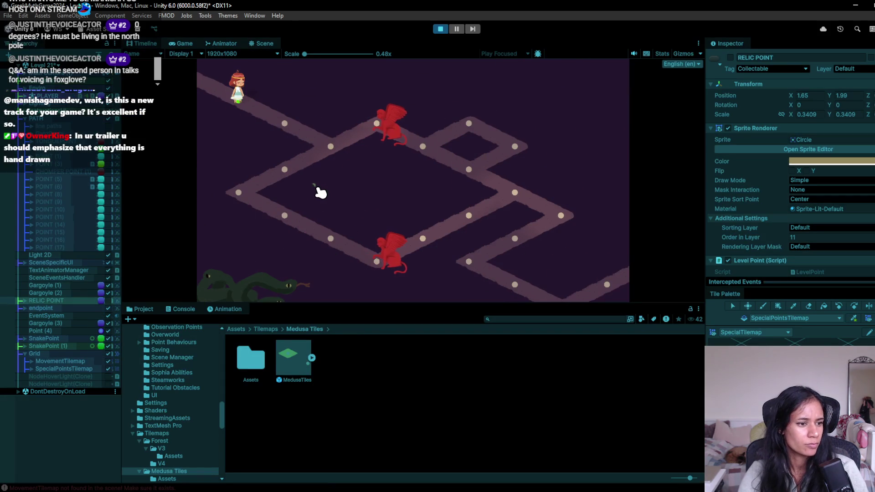
click(285, 127)
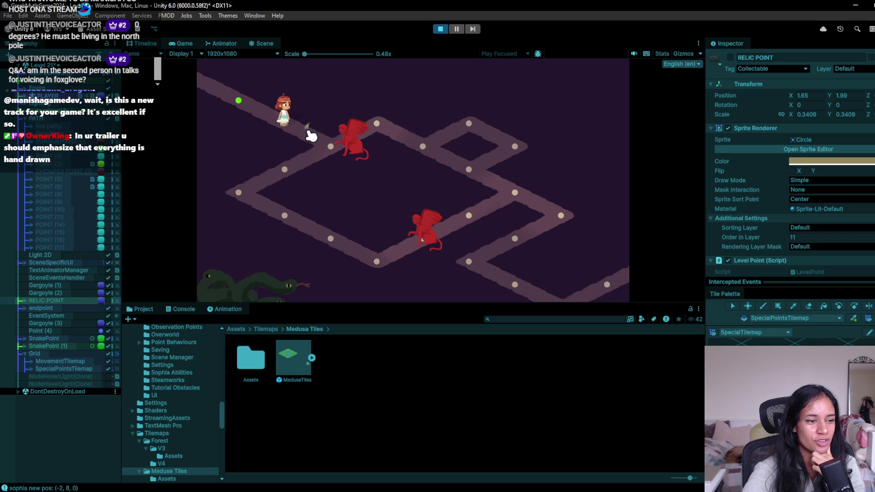
click(285, 118)
click(285, 118)
click(322, 138)
click(378, 127)
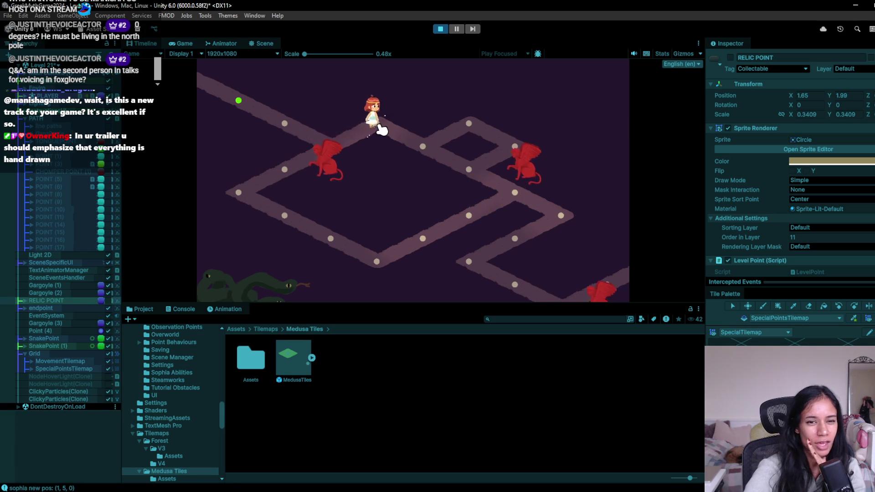
click(424, 148)
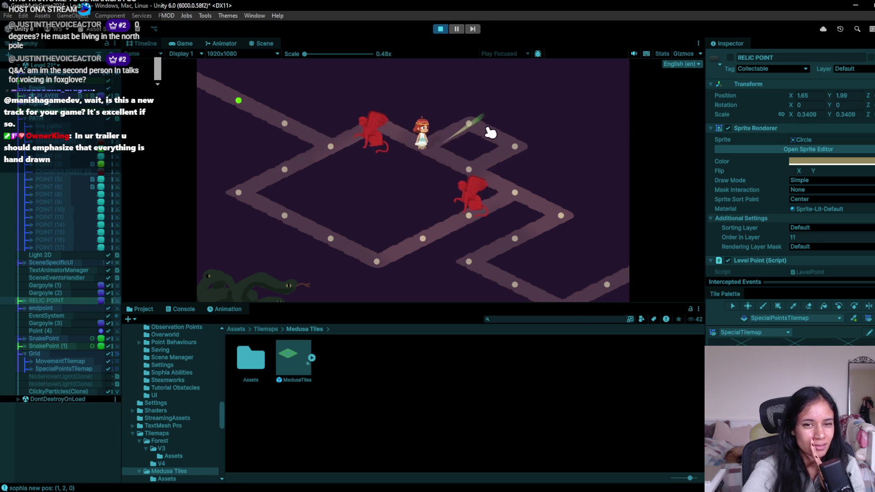
click(473, 123)
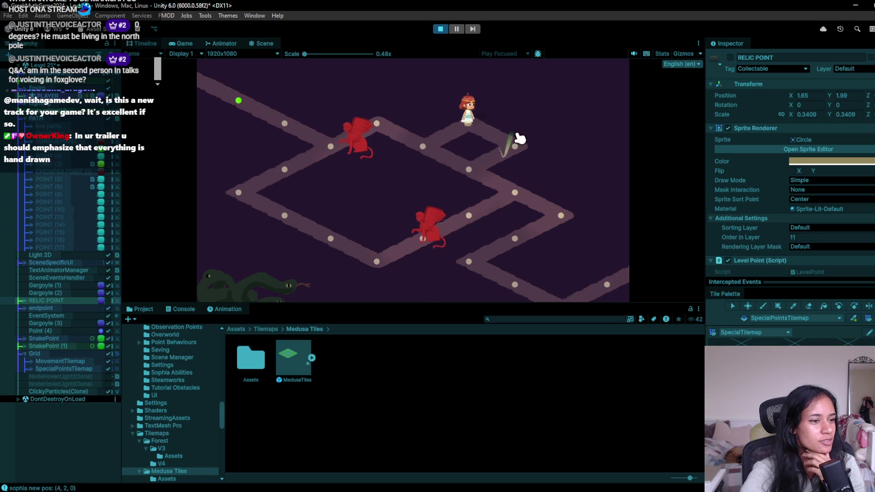
- Walk Sophia down past the gargoyles to the bottom node, then stop the playtest
click(474, 168)
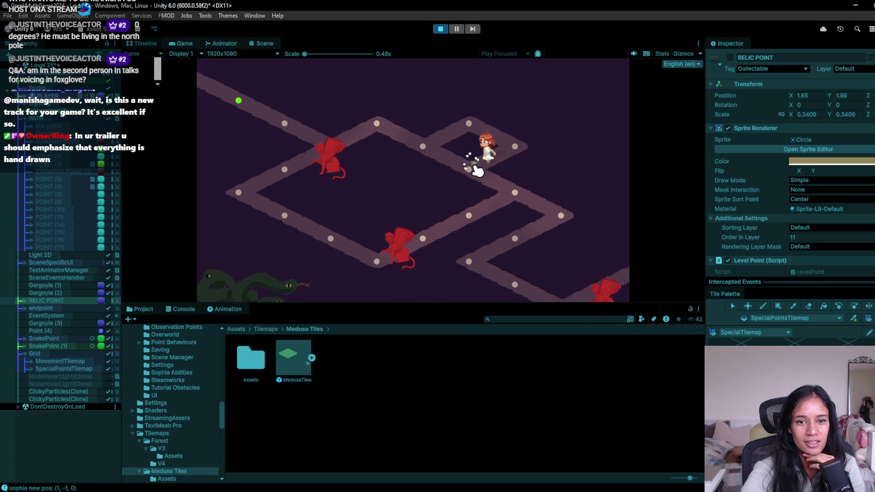
click(554, 221)
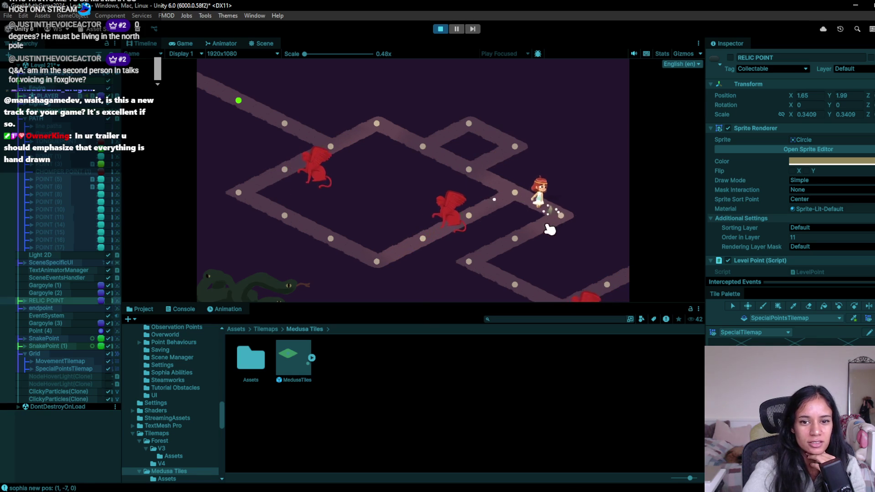
click(500, 237)
click(476, 262)
click(519, 283)
click(560, 300)
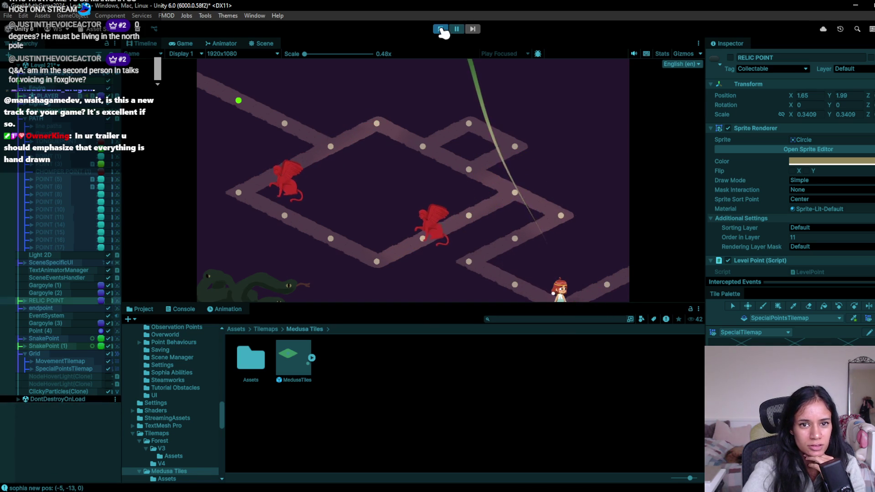
click(441, 29)
click(516, 319)
text(tigger)
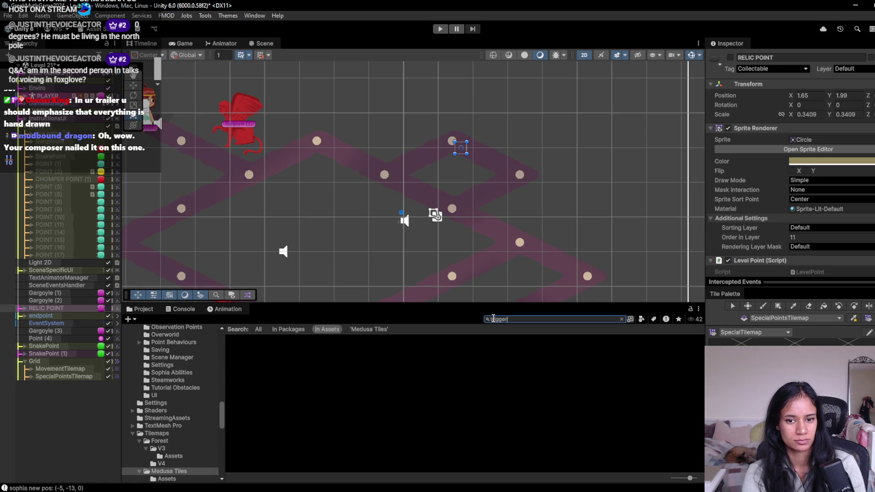
- Search the project for 'trigger' and place the TriggerZone prefab under Grid 0 Camera
key(BackSpace)
key(BackSpace)
key(BackSpace)
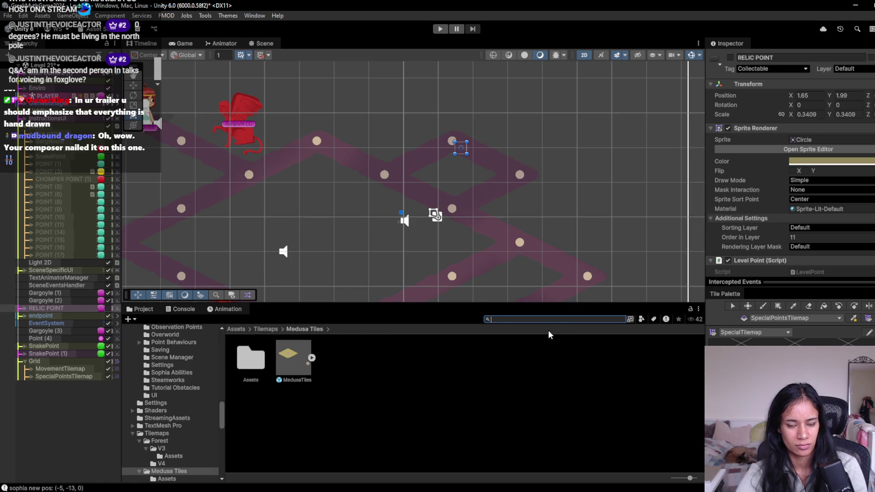
text(trigger)
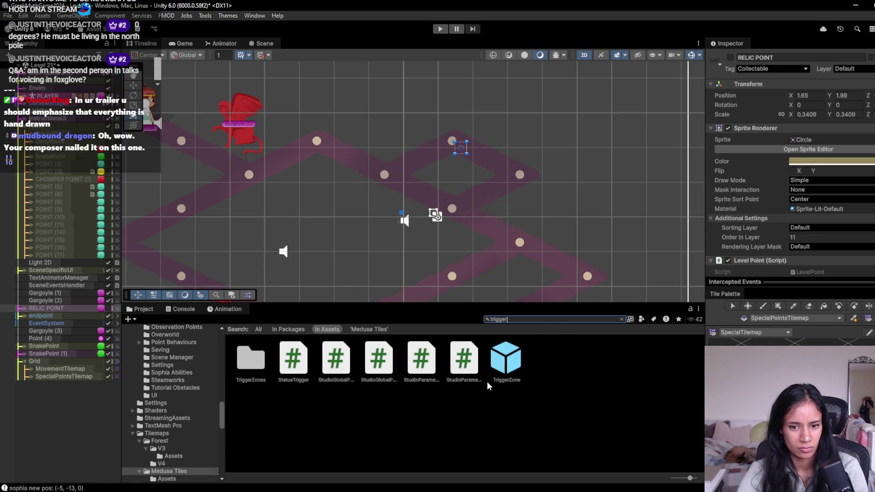
click(179, 123)
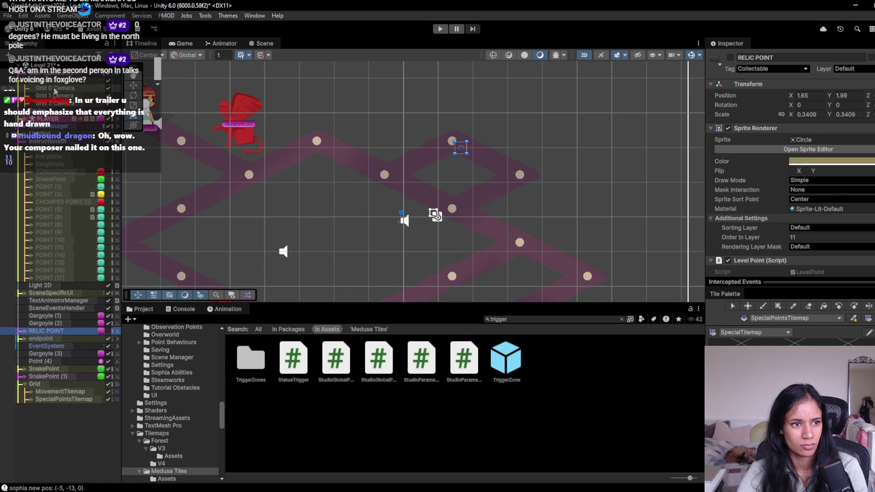
drag(515, 368, 66, 91)
- Frame Grid 0 Camera in the scene and select the new TriggerZone to view its collider
click(66, 88)
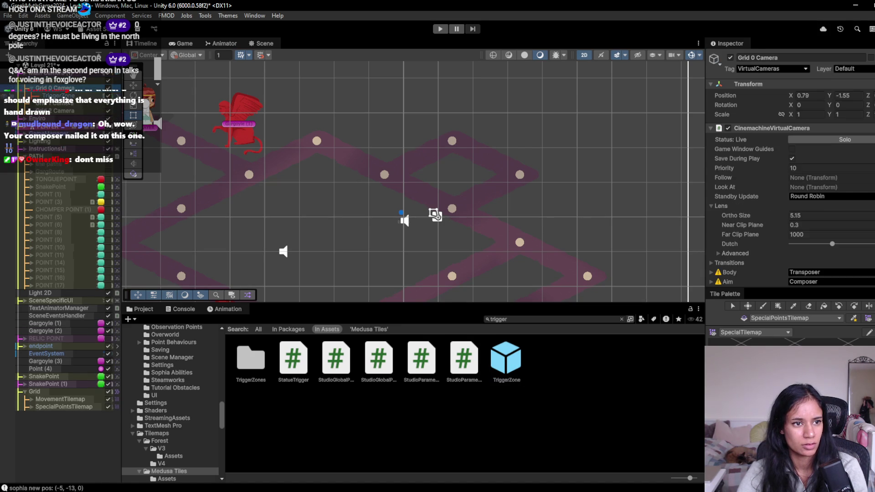
scroll(336, 179, down, 5)
key(f)
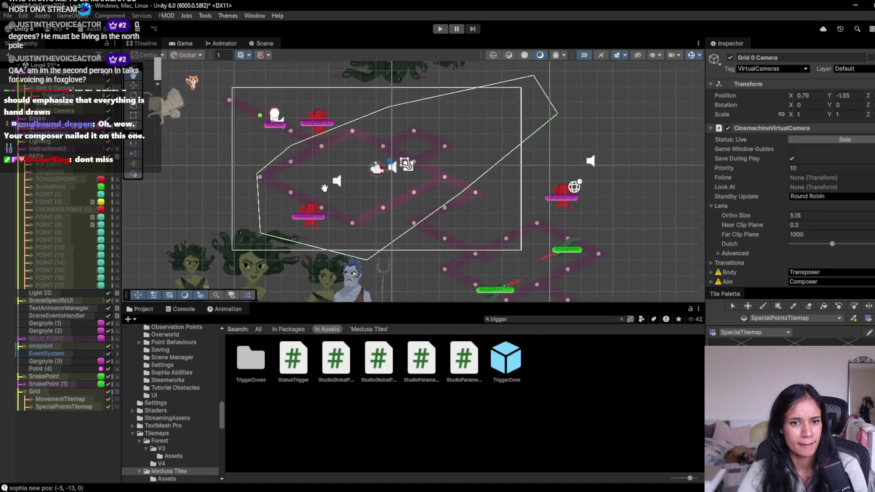
click(91, 96)
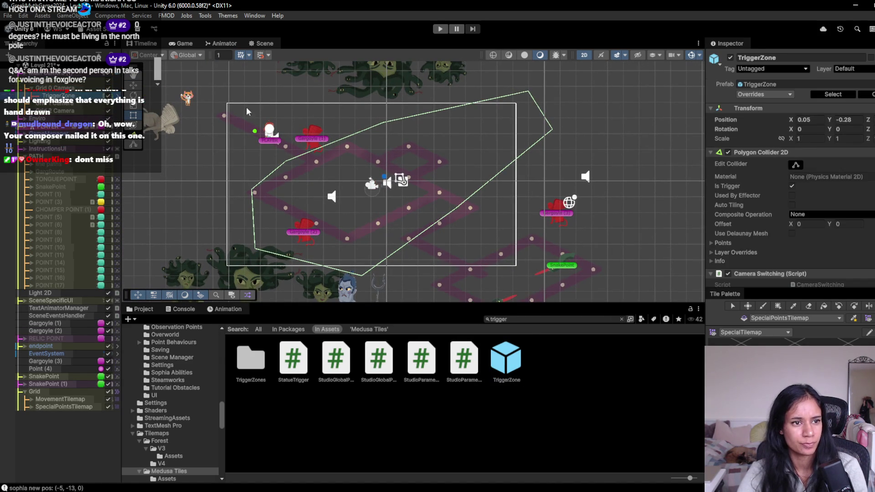
- Reshape the TriggerZone's polygon collider by moving three of its corners
mouse_move(529, 95)
mouse_down()
mouse_move(556, 135)
mouse_move(488, 168)
mouse_up()
drag(459, 210, 509, 226)
mouse_move(363, 276)
mouse_down()
mouse_move(436, 271)
mouse_move(422, 270)
mouse_move(436, 267)
mouse_move(424, 254)
mouse_move(322, 198)
mouse_up()
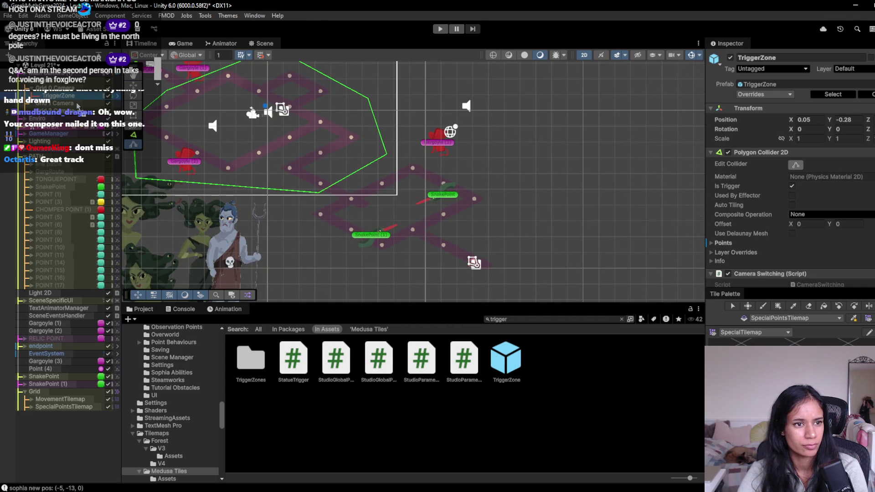
- Pull the larger trigger zone's corners inward, then run a quick playtest
click(423, 211)
click(797, 165)
click(800, 166)
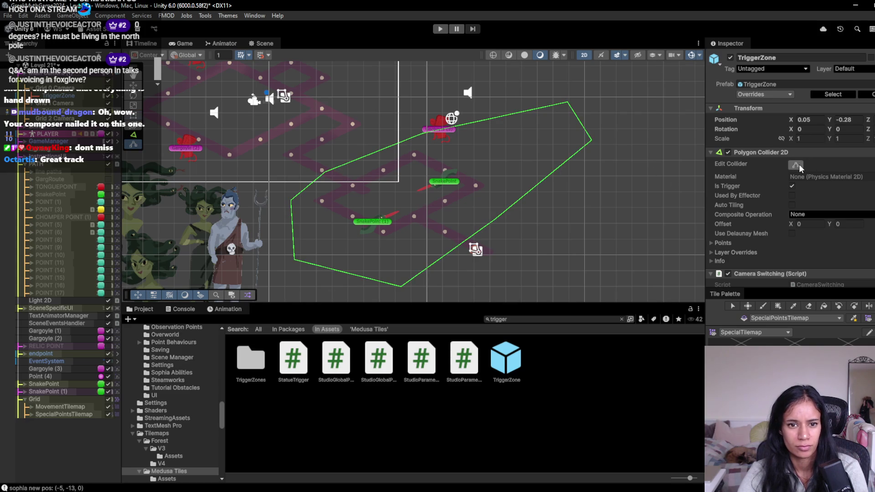
drag(324, 172, 355, 149)
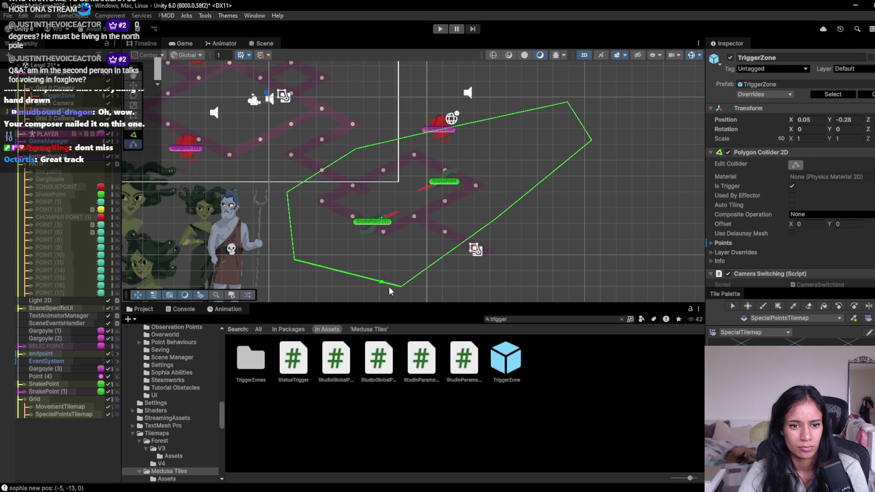
mouse_move(401, 287)
mouse_down()
mouse_move(398, 265)
mouse_move(386, 260)
mouse_up()
mouse_move(591, 140)
mouse_down()
mouse_move(510, 187)
mouse_move(561, 113)
mouse_move(474, 147)
mouse_up()
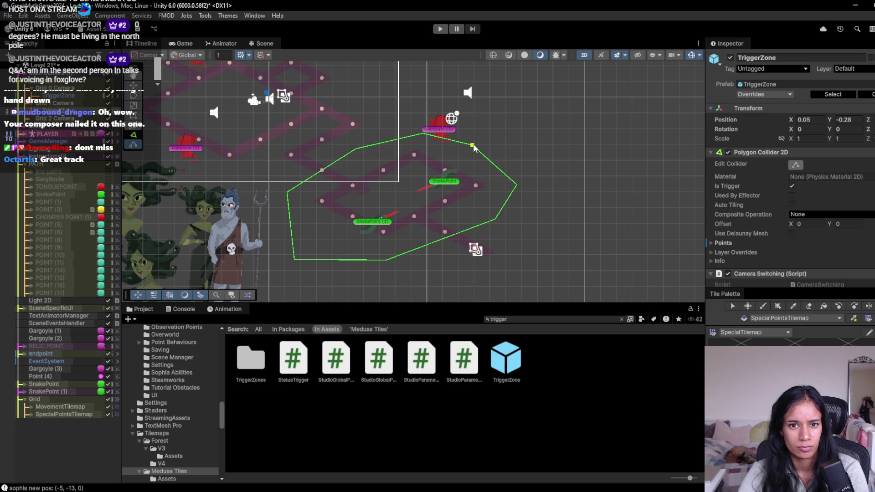
click(444, 28)
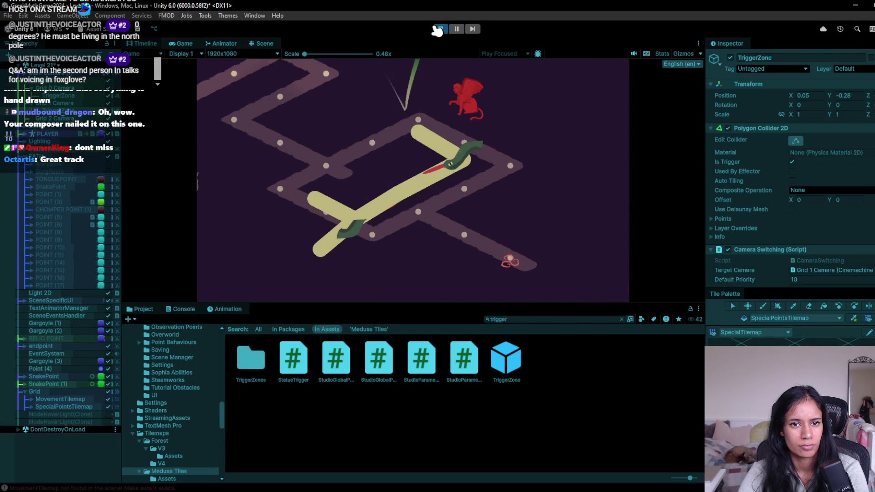
click(441, 29)
- Make Grid 1 Camera live, set Grid 0 Camera's priority to 15, and start the game
double_click(832, 270)
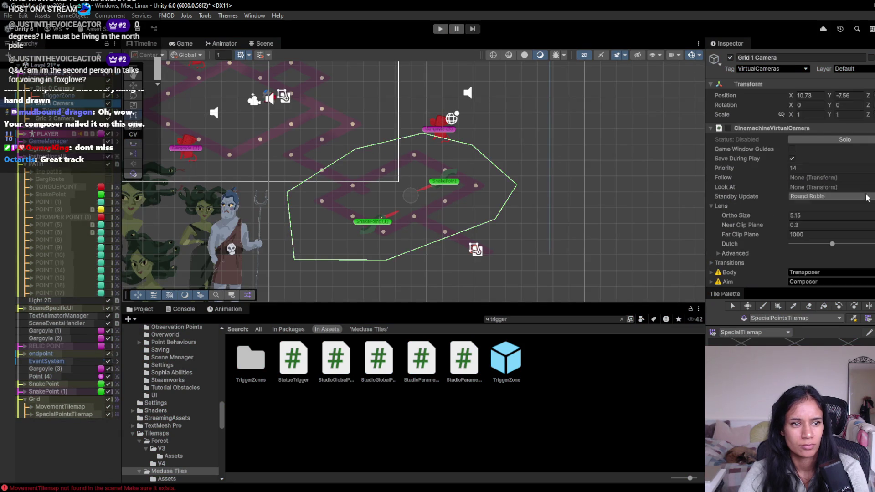
click(728, 128)
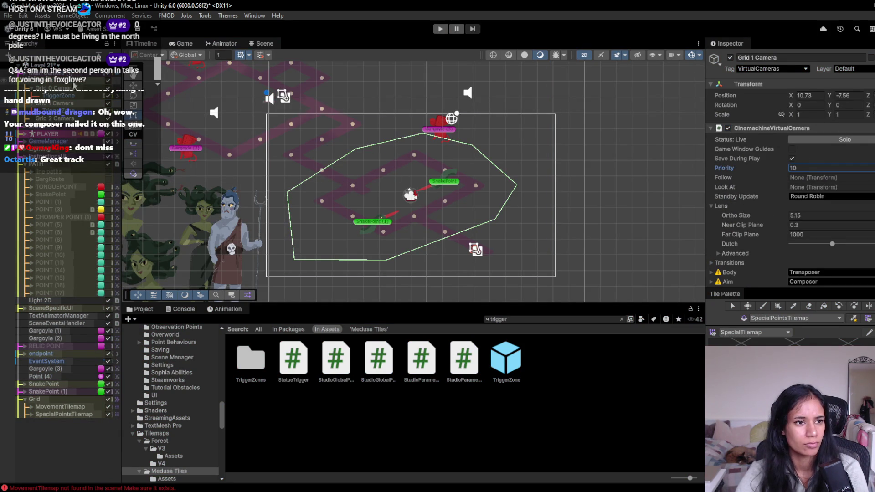
click(68, 97)
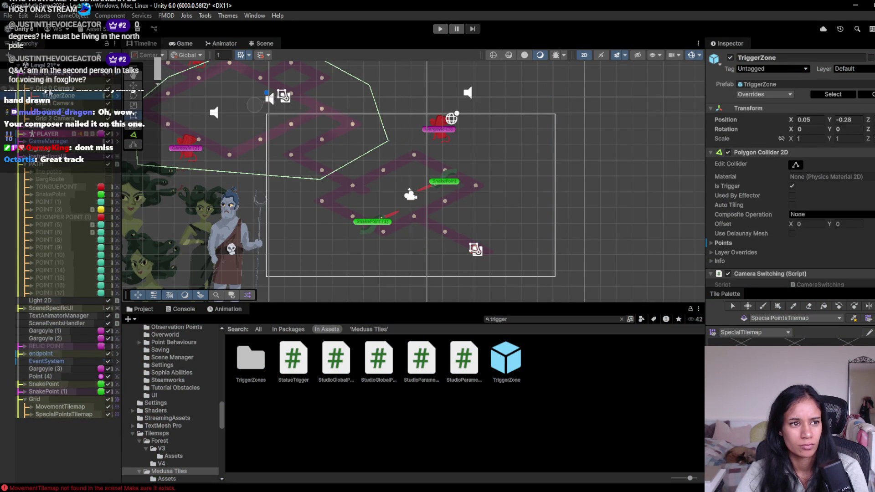
click(59, 88)
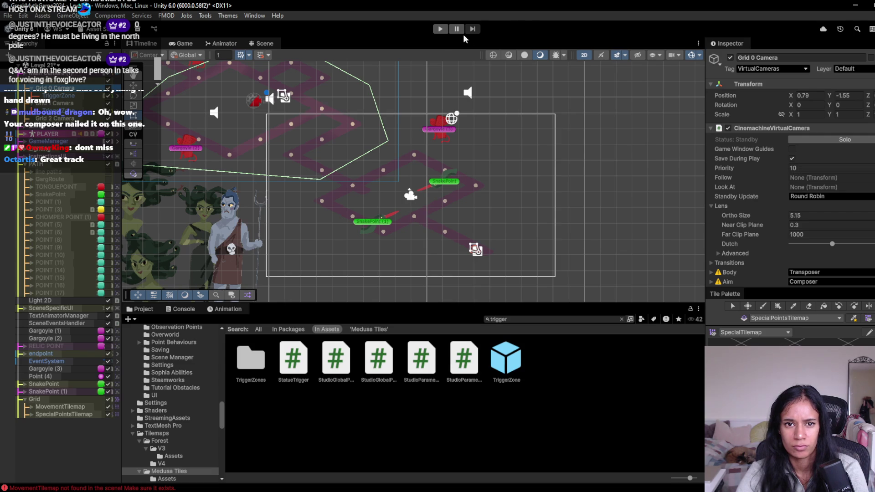
text(15)
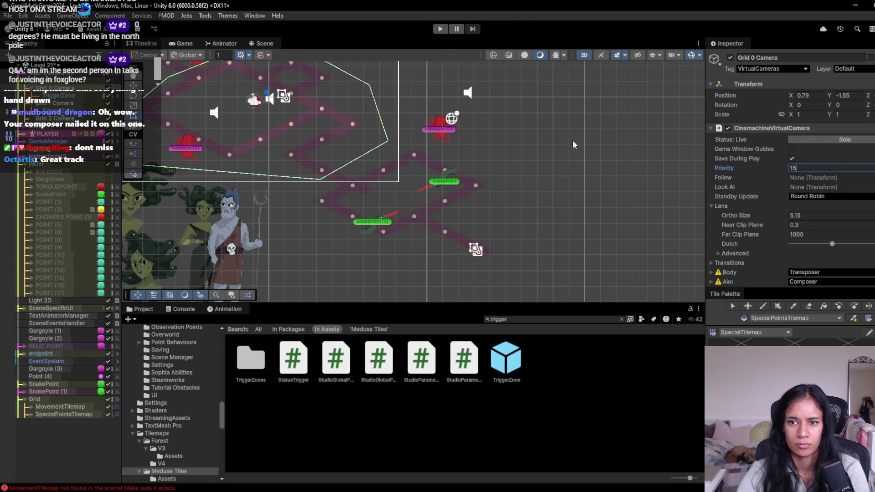
click(446, 30)
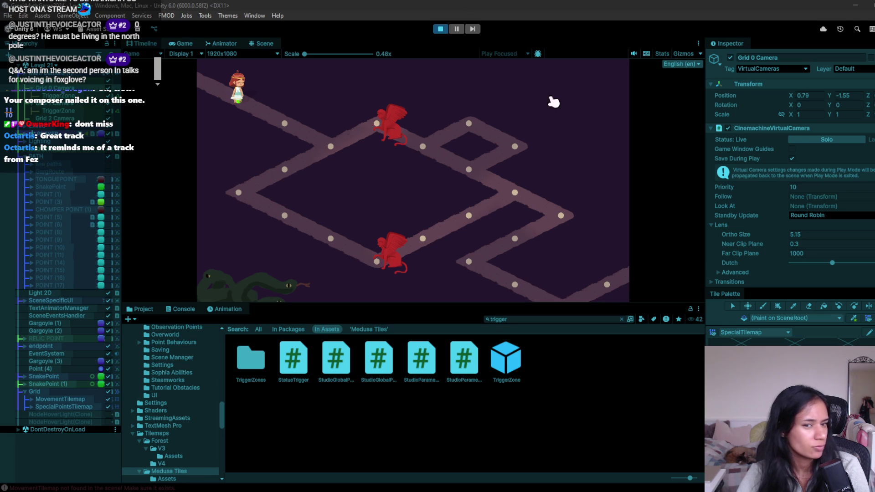
- Walk the character along the path points down to the lower path, then stop the game
double_click(361, 164)
click(332, 155)
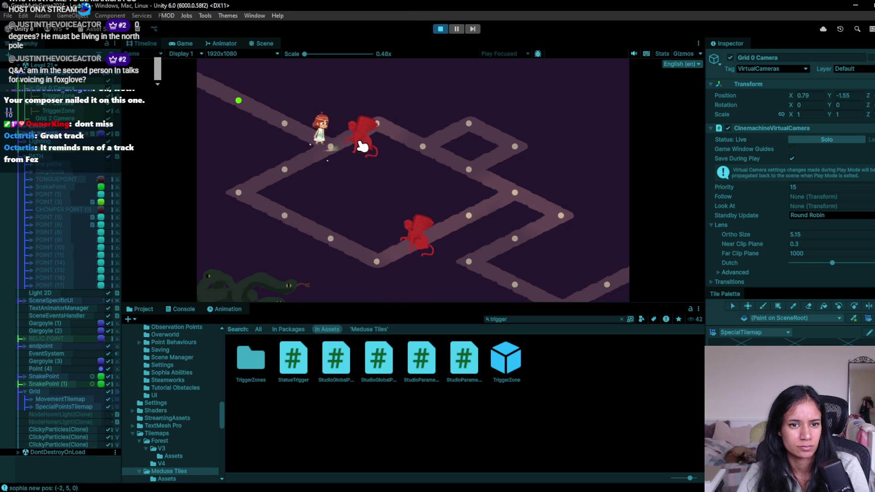
click(468, 173)
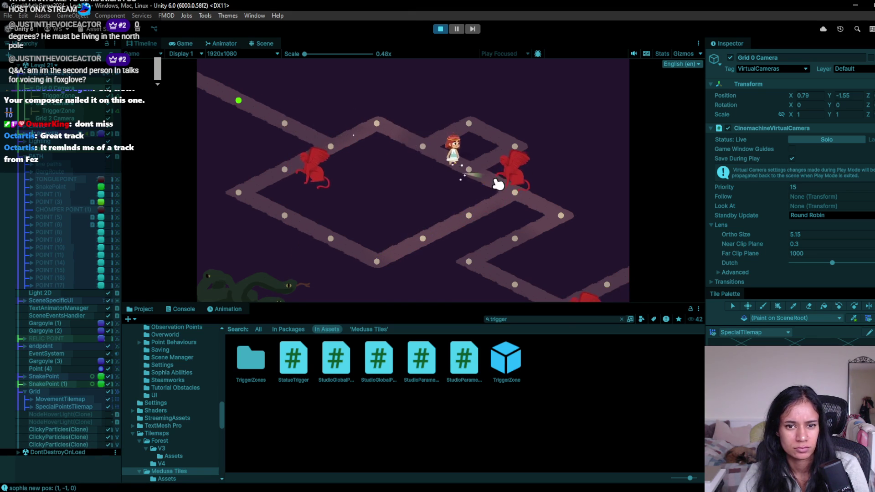
click(546, 211)
click(467, 269)
click(540, 297)
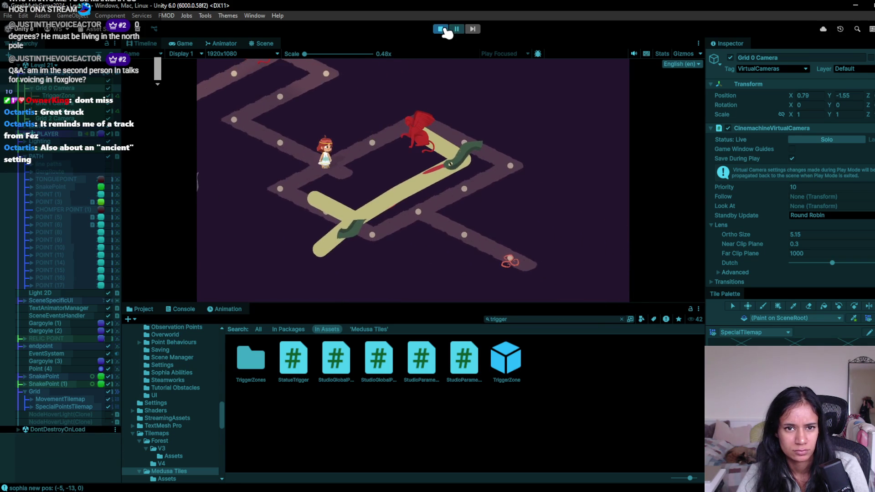
click(441, 29)
- Disable the Level Point script on SnakePoint and SnakePoint (1)
scroll(389, 213, up, 1)
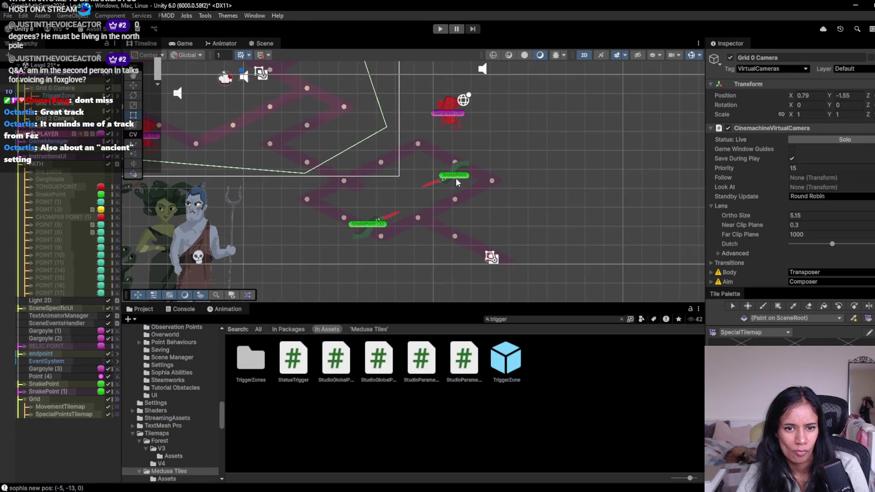
click(454, 176)
shift+click(361, 224)
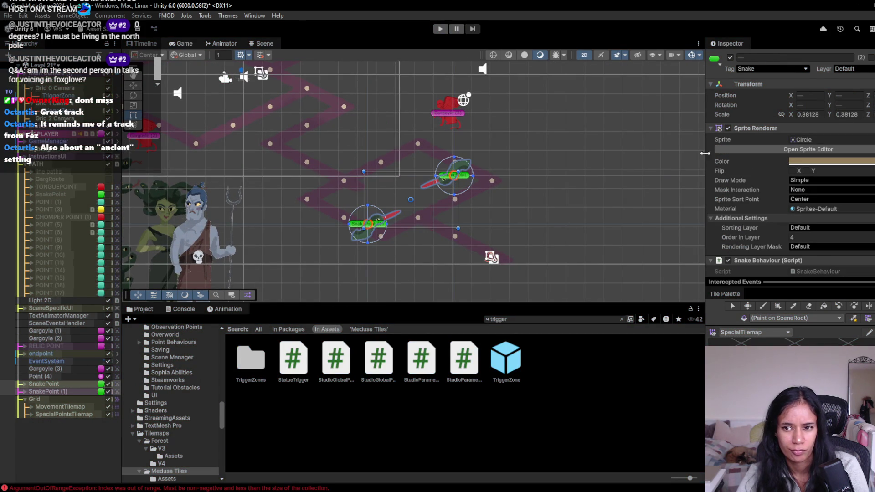
scroll(724, 170, down, 2)
scroll(739, 201, down, 3)
click(727, 169)
- Run the game, walk the character down the path to the lower area, and stop
click(439, 29)
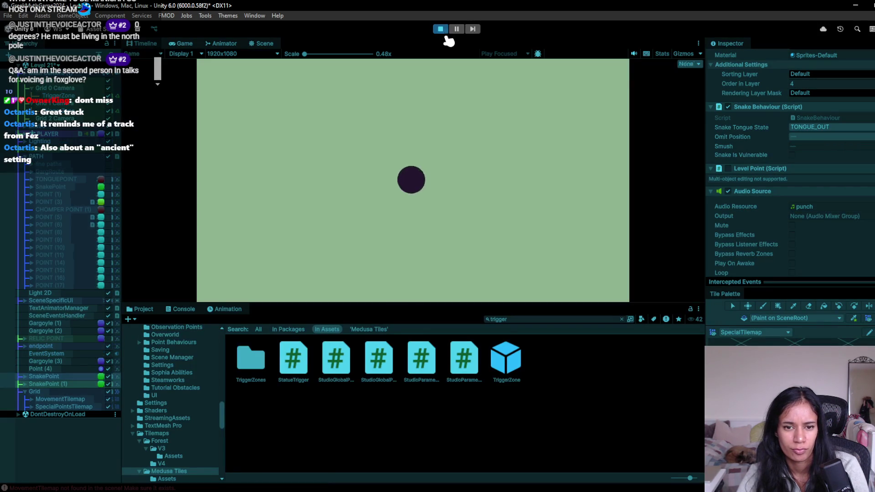
click(310, 139)
click(332, 150)
click(396, 121)
click(516, 195)
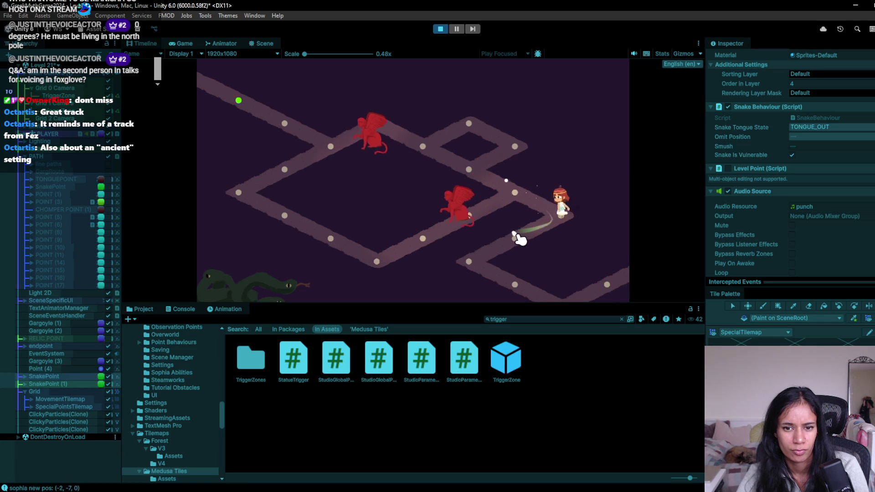
click(460, 259)
click(505, 282)
click(463, 259)
click(440, 29)
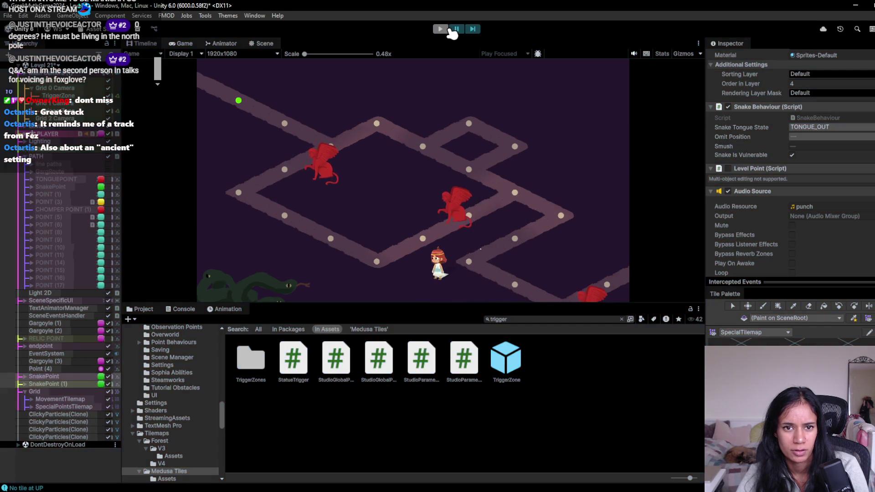
- Start a new playtest and walk the character down into the snake area
key(ctrl+p)
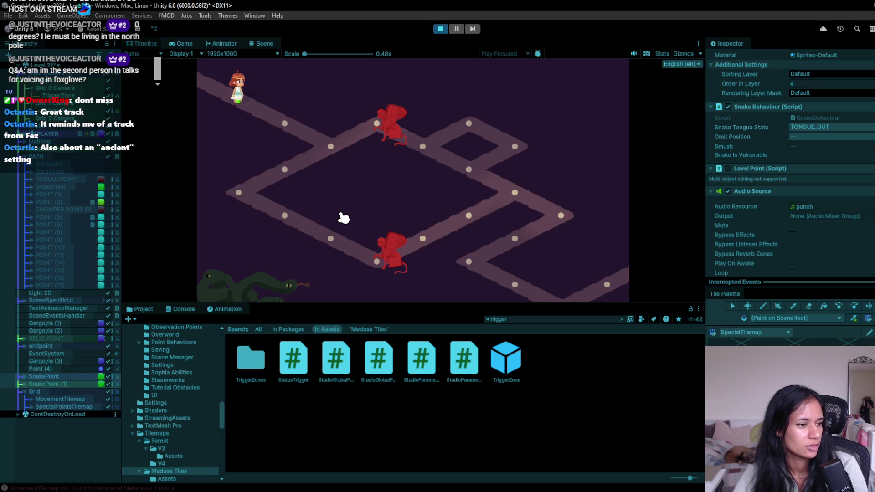
click(283, 124)
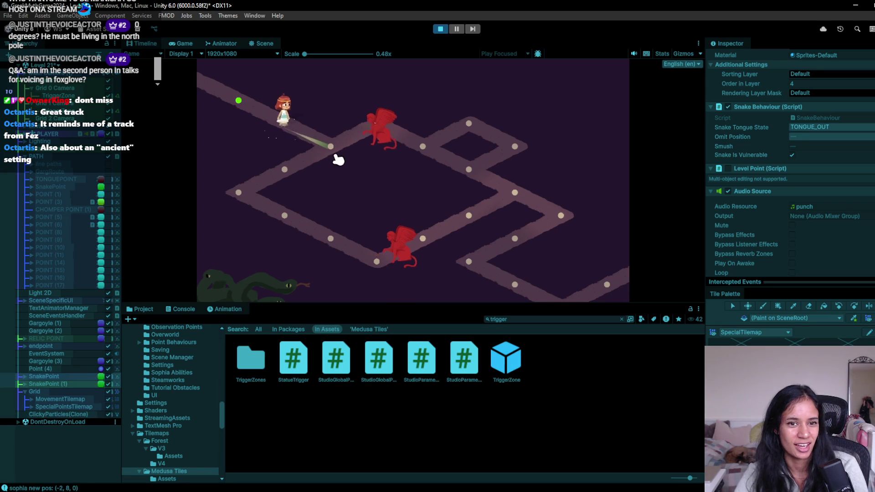
click(332, 148)
click(424, 146)
click(478, 167)
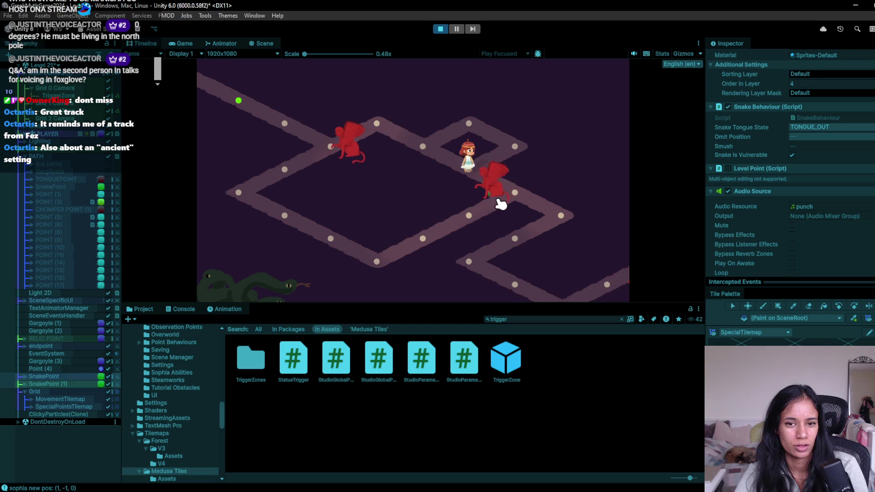
click(508, 191)
click(552, 215)
click(511, 245)
click(480, 270)
click(512, 279)
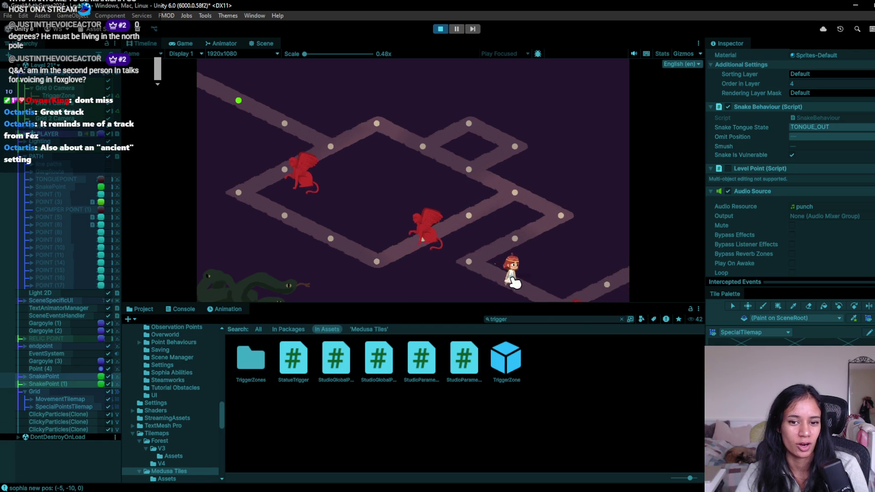
click(559, 297)
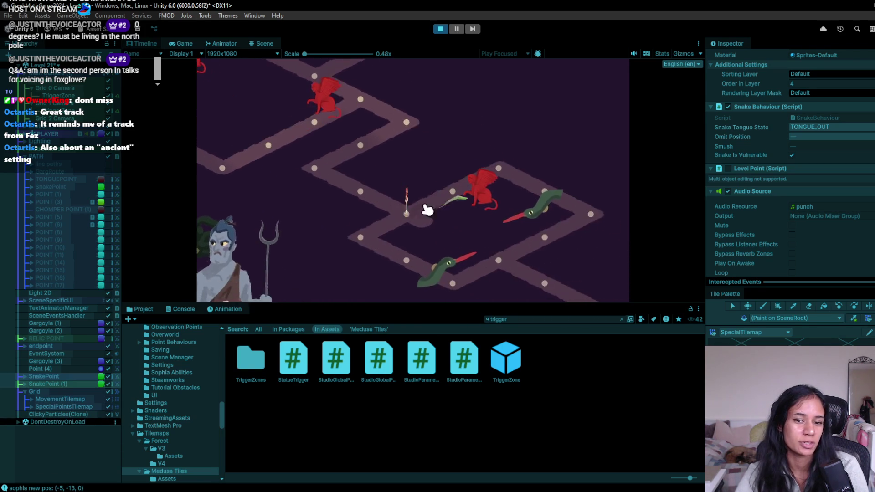
- Walk the character around the lower paths to the level's end point, then stop the game
click(295, 190)
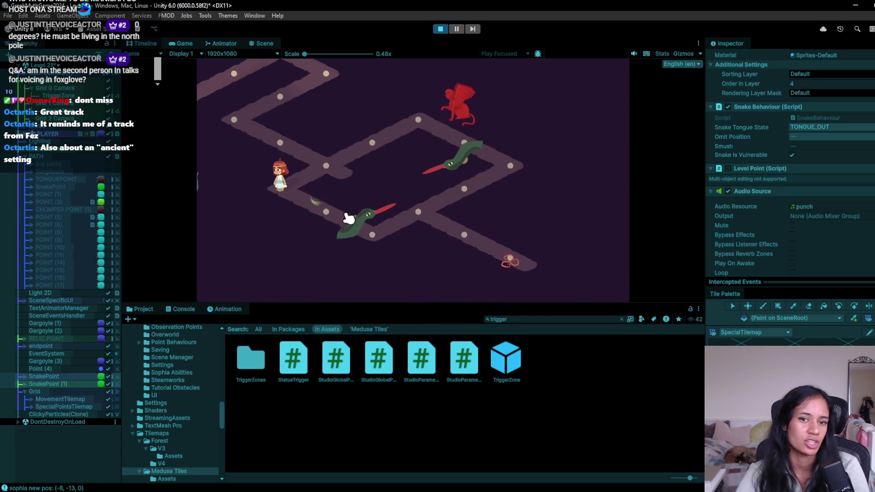
click(346, 219)
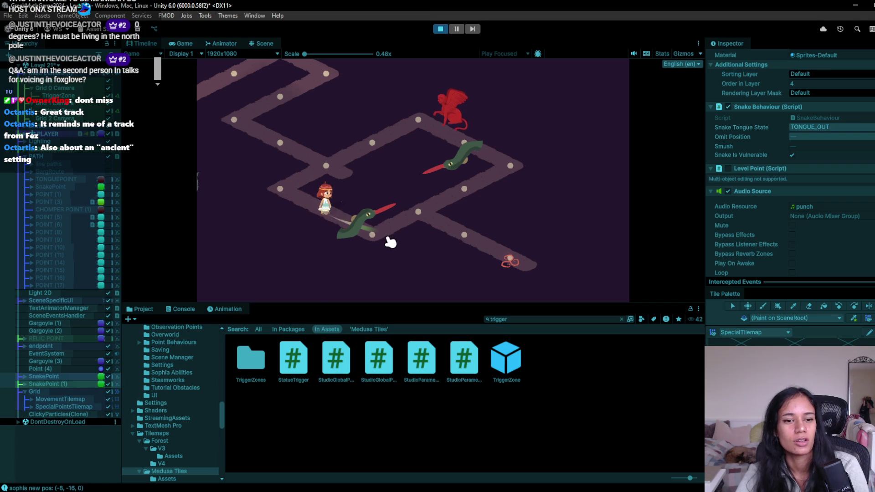
click(377, 236)
click(425, 215)
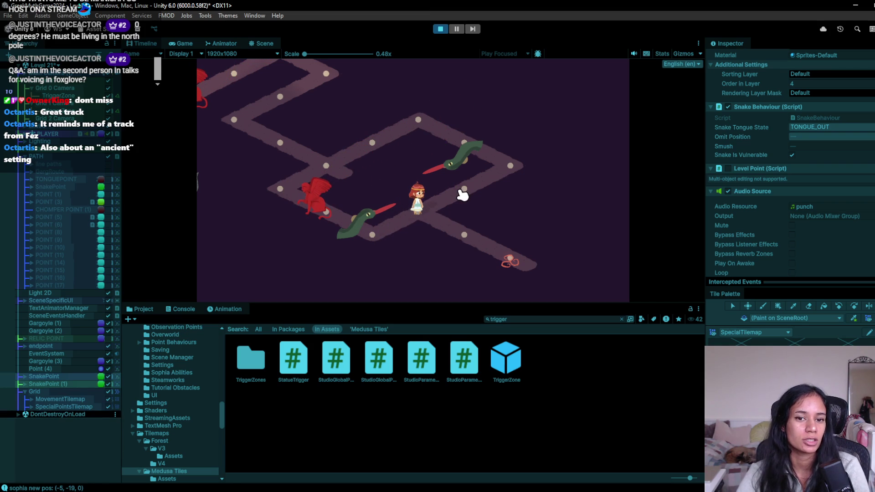
click(467, 191)
click(520, 162)
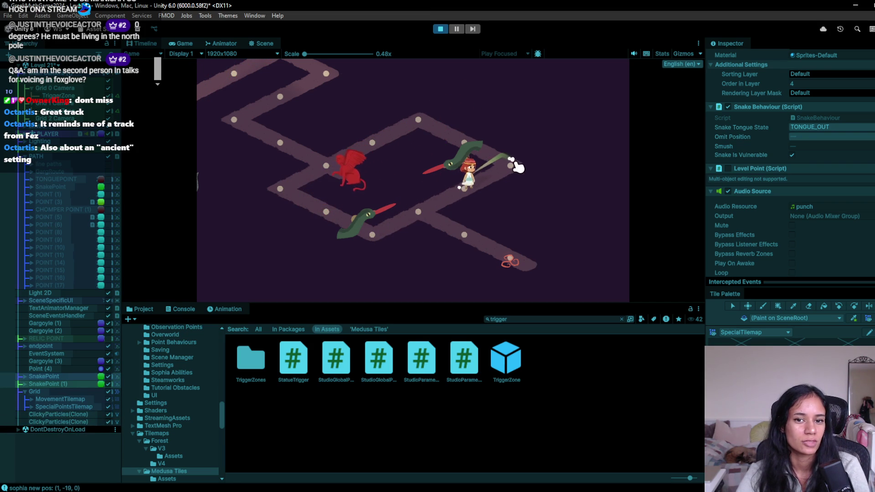
click(466, 190)
click(416, 213)
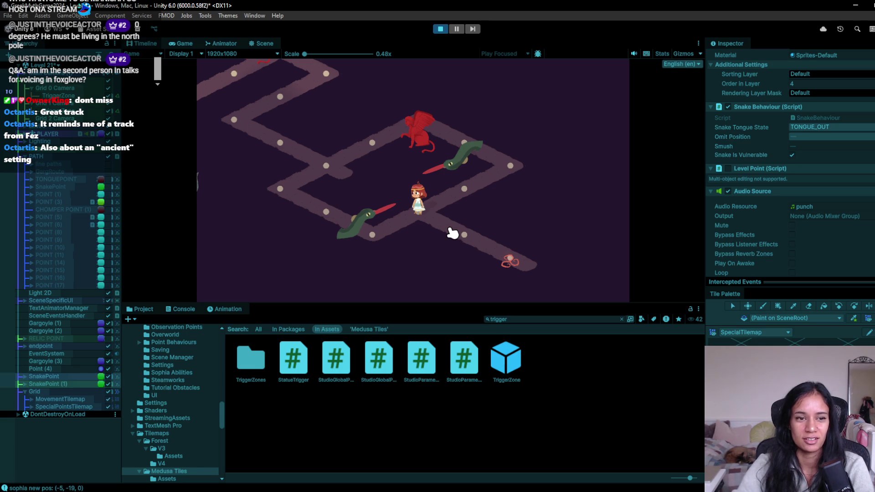
click(453, 233)
click(501, 256)
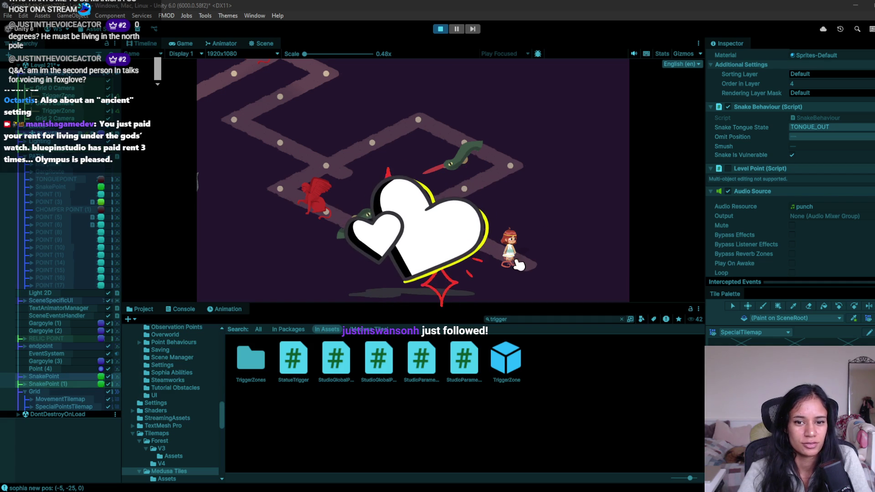
click(440, 28)
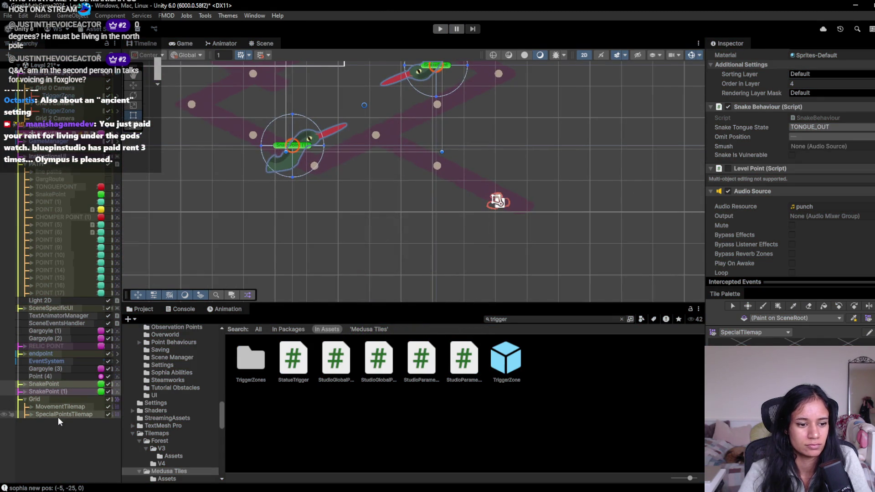
- Make SpecialPointsTilemap the paint target, expand the tilemaps, and switch to the paint brush
click(61, 414)
click(32, 407)
scroll(61, 404, down, 5)
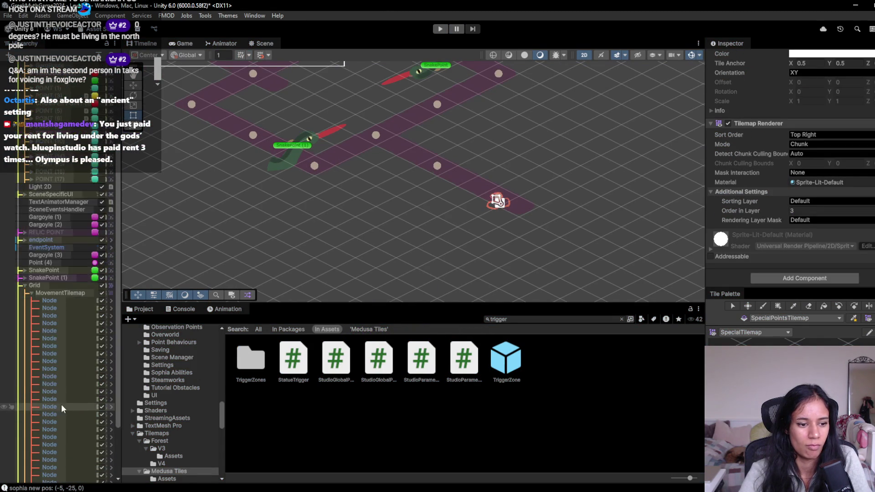
key(Right)
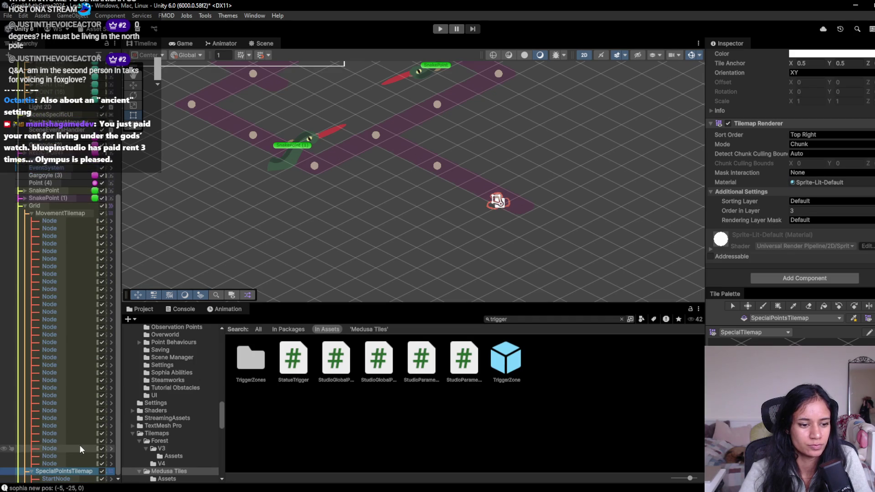
drag(309, 98, 332, 192)
key(b)
- Pan across the character art, snake points and gargoyles, then open the scene list
mouse_move(536, 281)
mouse_down()
mouse_move(524, 259)
mouse_move(498, 246)
mouse_up()
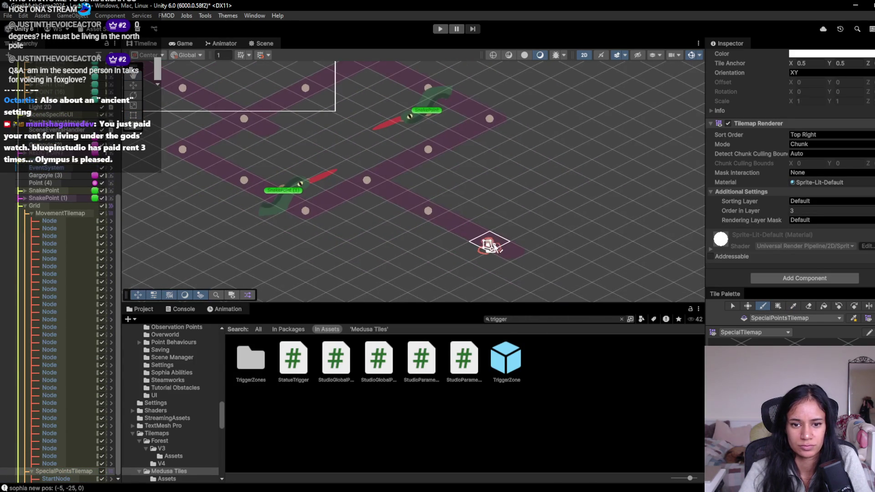
mouse_move(303, 191)
mouse_down()
mouse_move(501, 283)
mouse_move(484, 196)
mouse_move(474, 245)
mouse_move(537, 251)
mouse_up()
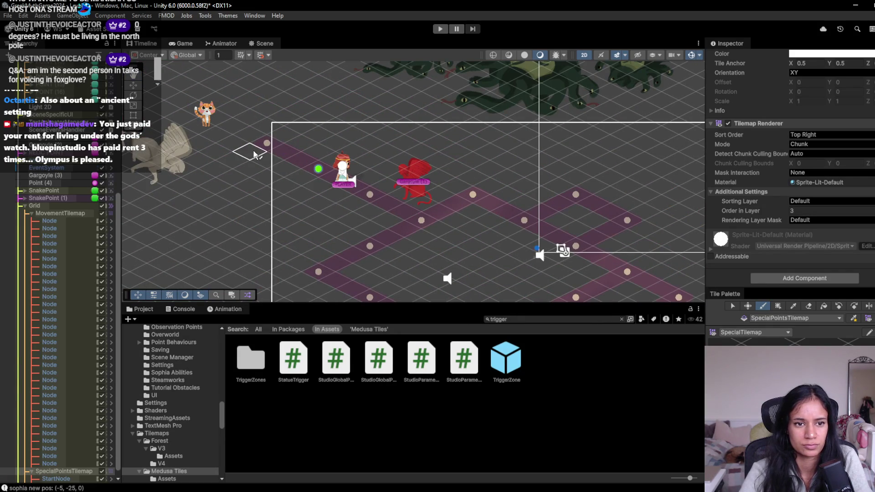
mouse_move(263, 147)
mouse_down()
mouse_move(515, 137)
mouse_move(301, 150)
mouse_up()
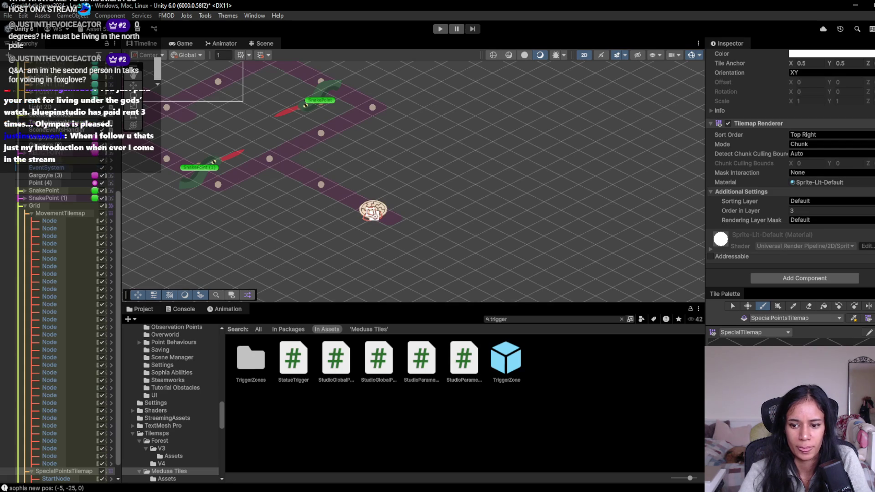
scroll(372, 214, down, 2)
drag(256, 160, 400, 176)
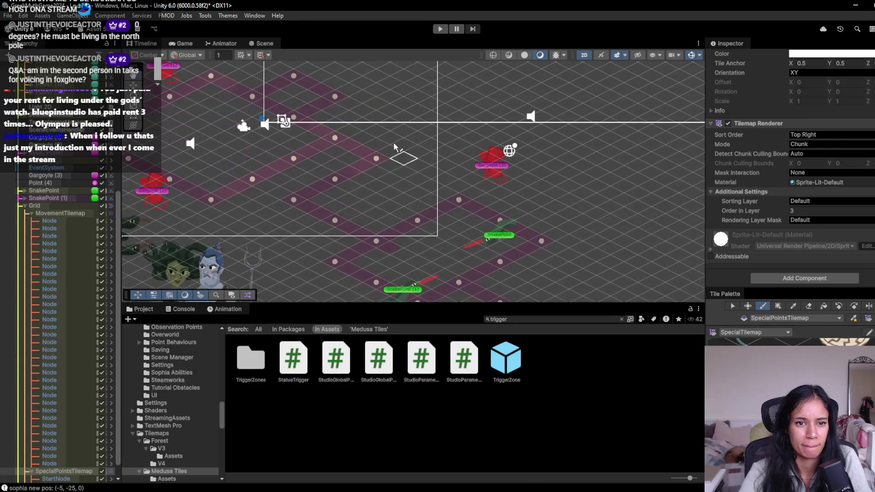
scroll(37, 293, down, 2)
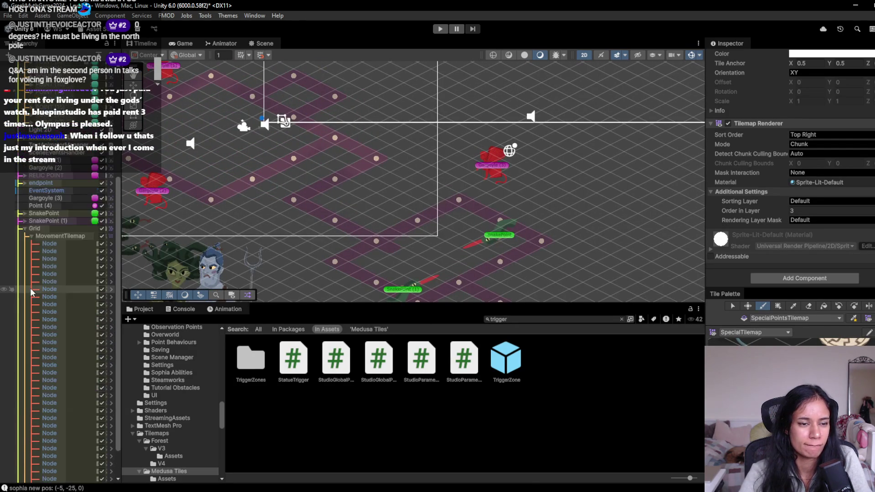
scroll(76, 341, up, 8)
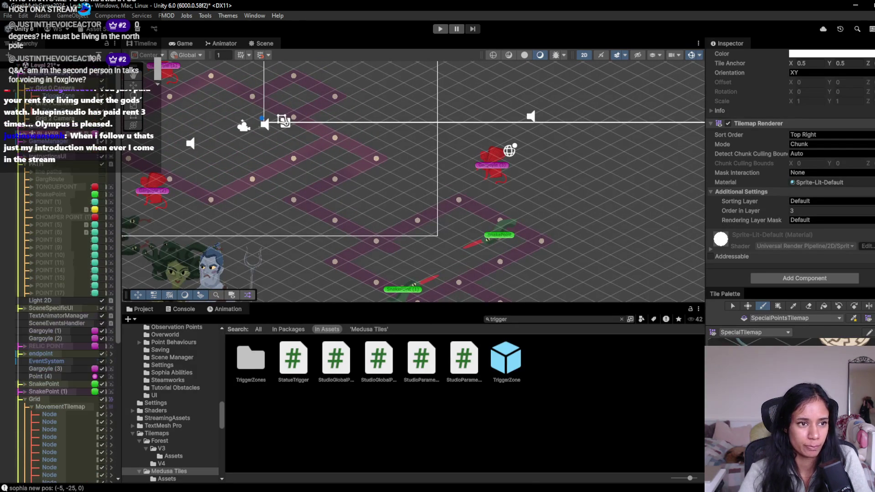
click(42, 65)
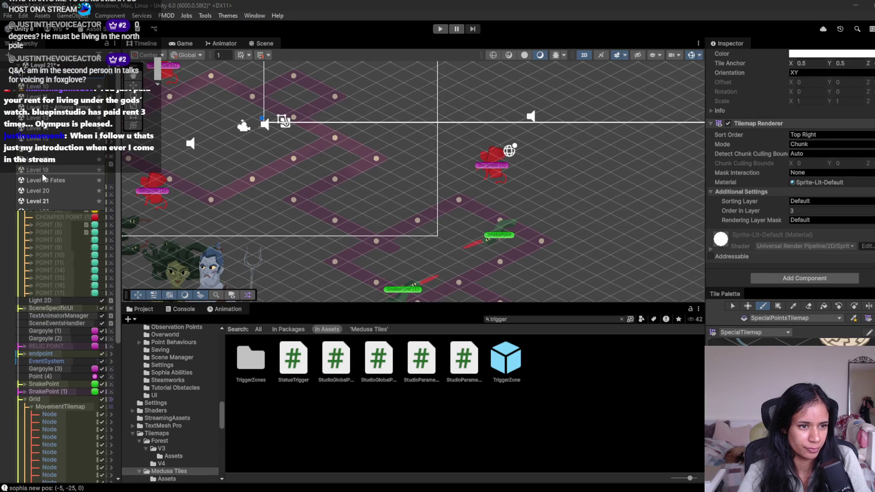
- Open the Level 22 scene and hide its medusa land-01 background sprite
click(65, 180)
click(444, 269)
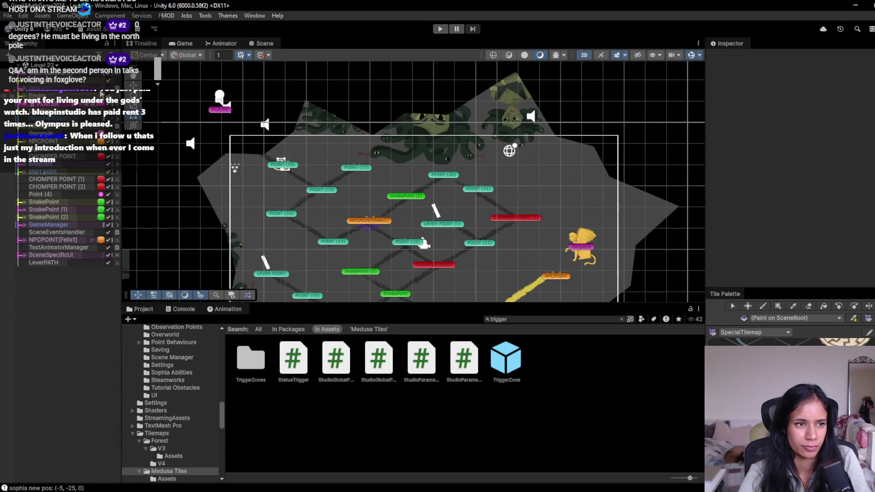
click(189, 118)
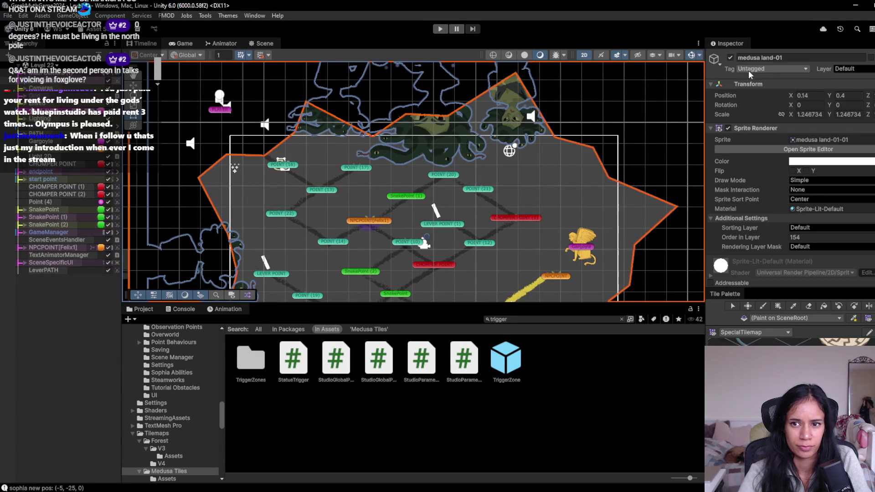
click(730, 57)
scroll(433, 186, down, 3)
drag(428, 186, 427, 162)
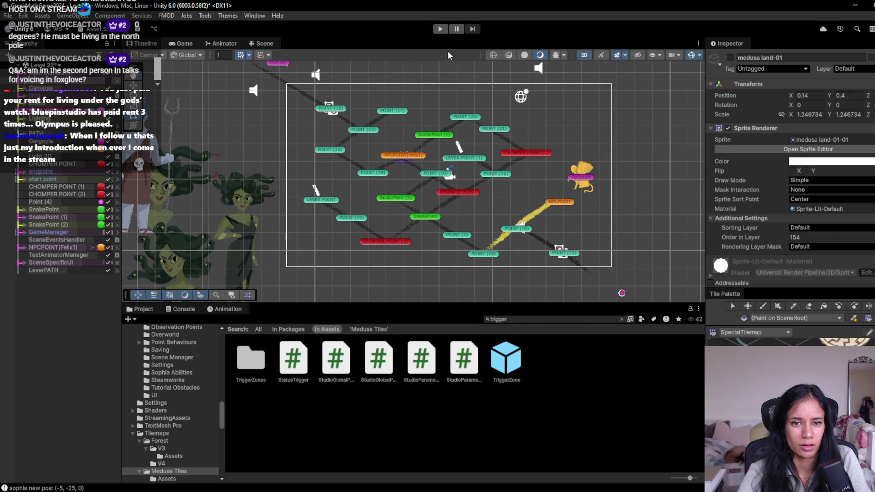
- Briefly playtest Level 22, then start a new project asset search
click(440, 29)
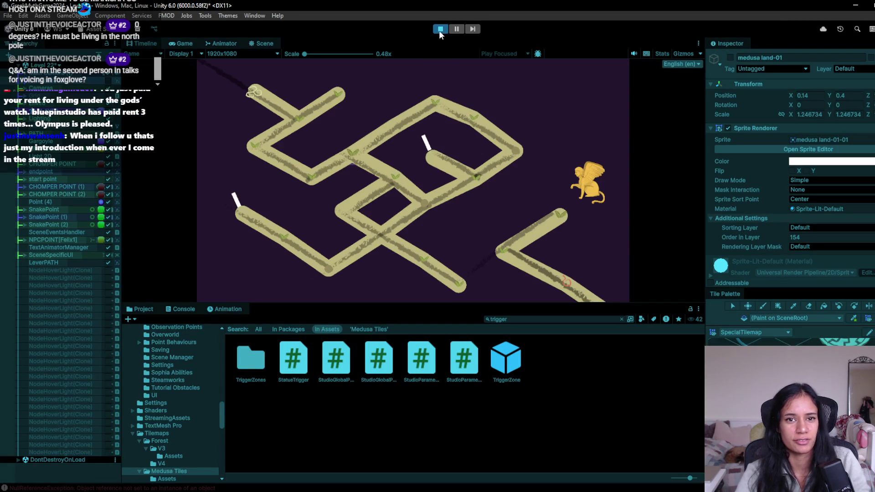
key(ctrl+p)
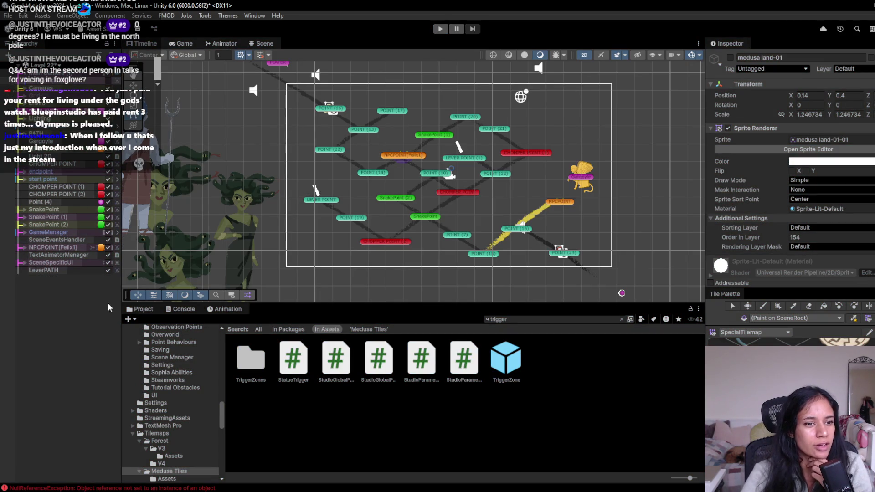
click(516, 320)
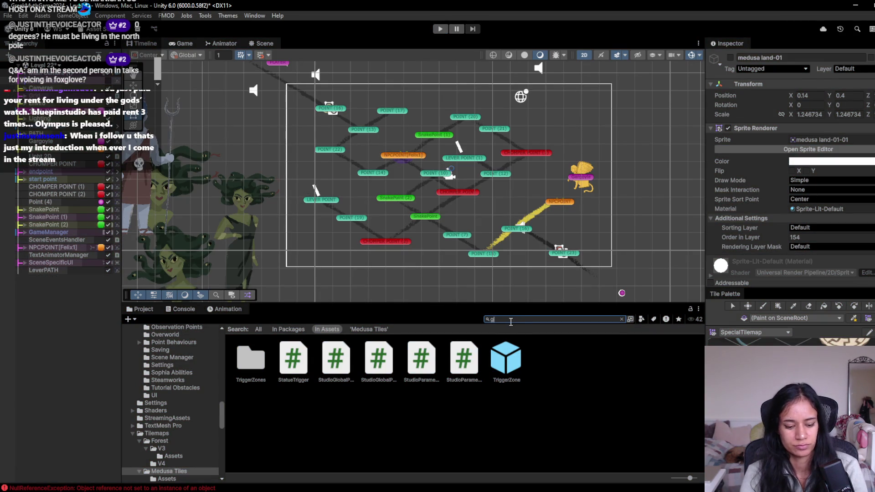
- Drag the Grid prefab into Level 22 and select Grid (1)'s MovementTilemap as the paint target
drag(336, 360, 72, 345)
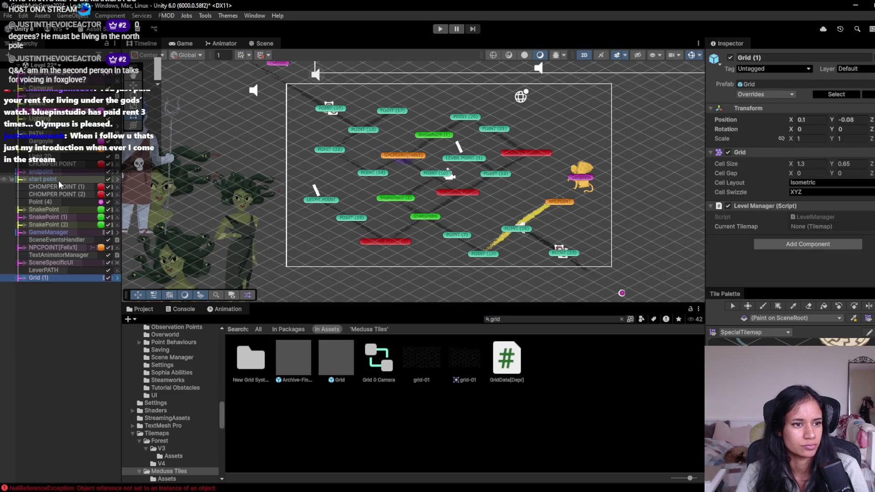
click(25, 278)
click(61, 285)
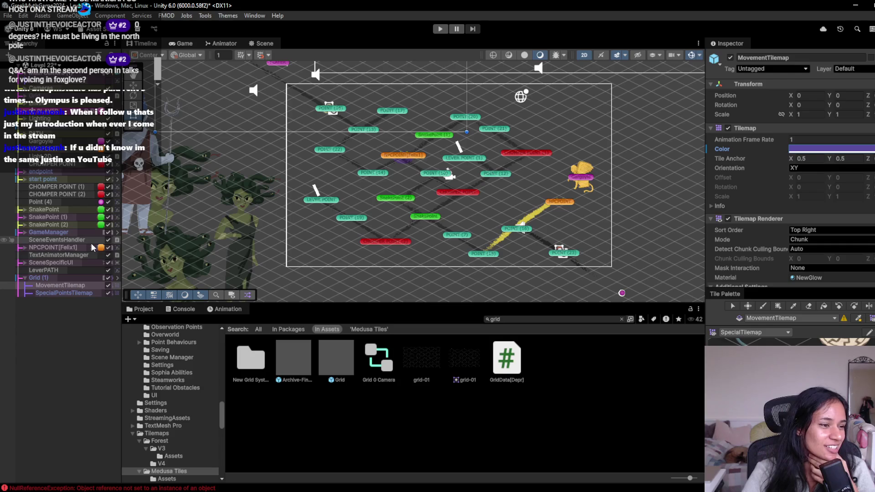
click(58, 54)
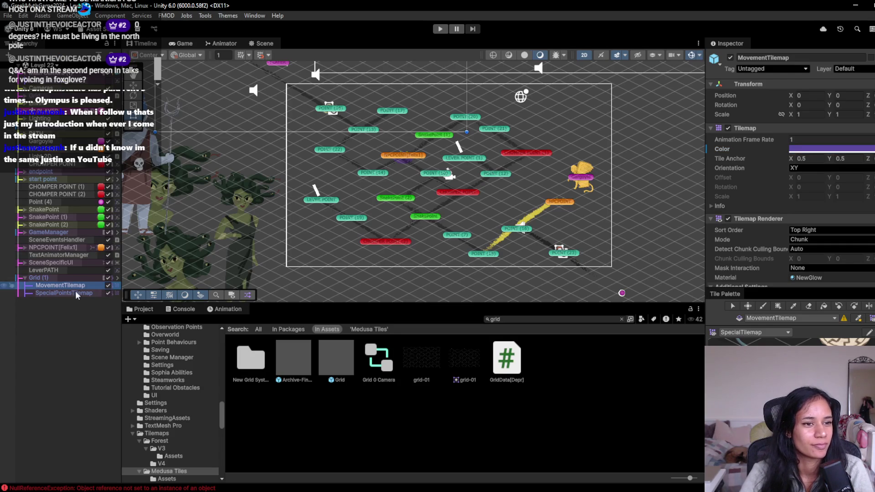
click(39, 278)
click(43, 286)
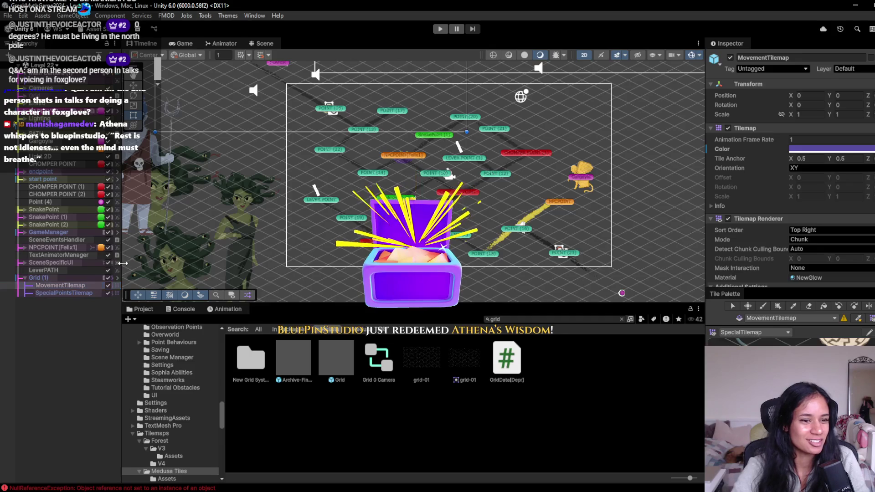
drag(122, 267, 141, 269)
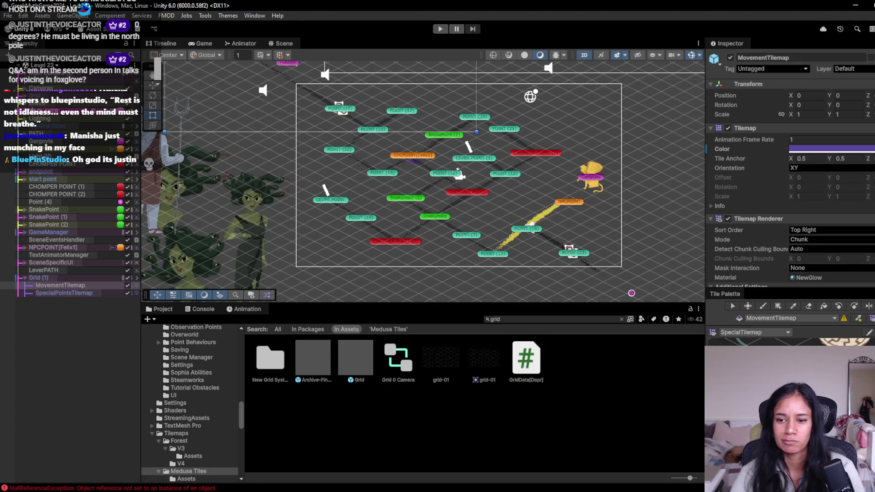
- Pick the Paint Brush and switch the Tile Palette to MedusaTiles
click(756, 336)
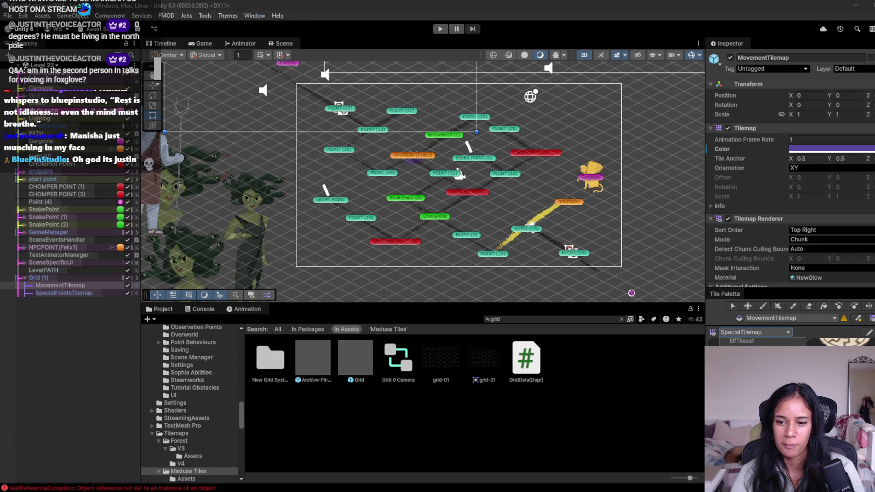
click(763, 305)
click(754, 332)
click(741, 349)
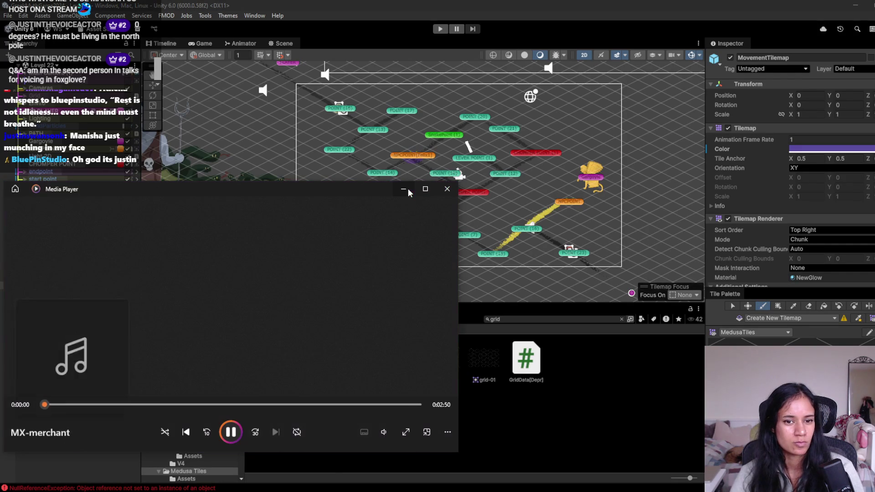
- Minimize the Media Player window playing in the background
click(405, 188)
key(alt+Tab)
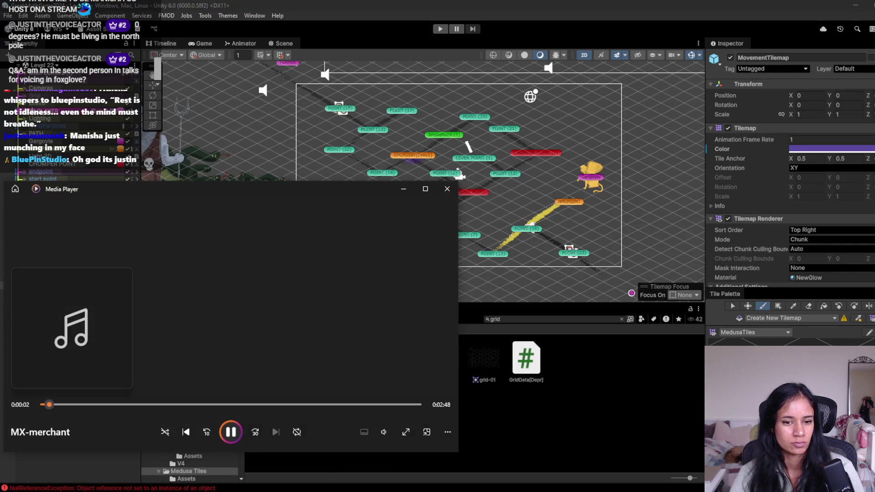
click(404, 188)
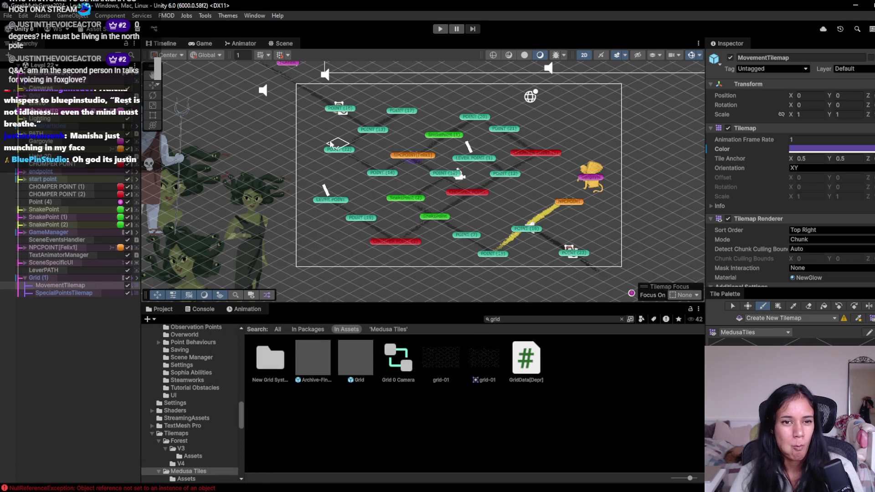
scroll(293, 148, up, 2)
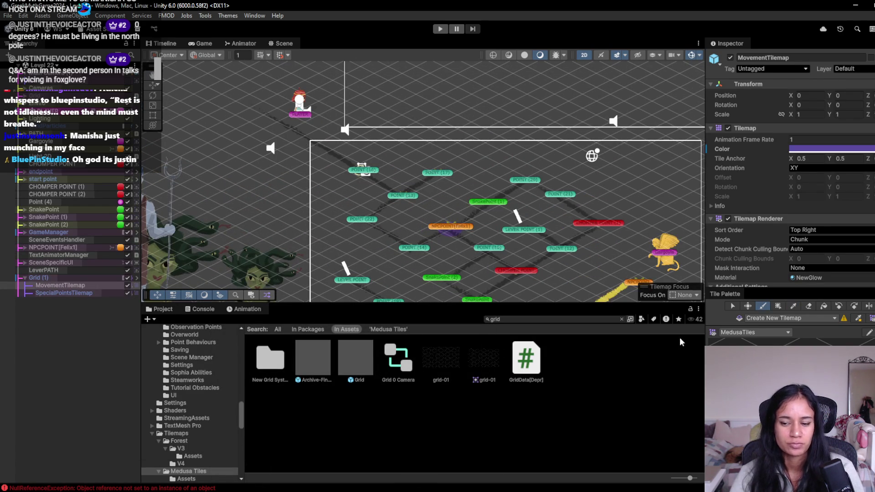
- Paint movement tiles along the upper-left route and up-right toward POINT (20)
click(309, 135)
mouse_move(309, 134)
mouse_down()
mouse_move(428, 191)
mouse_move(490, 175)
mouse_up()
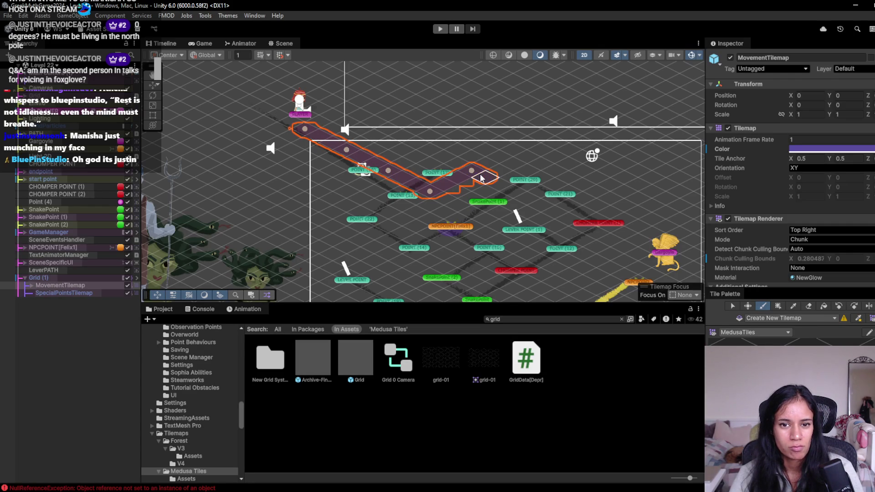
drag(406, 207, 384, 221)
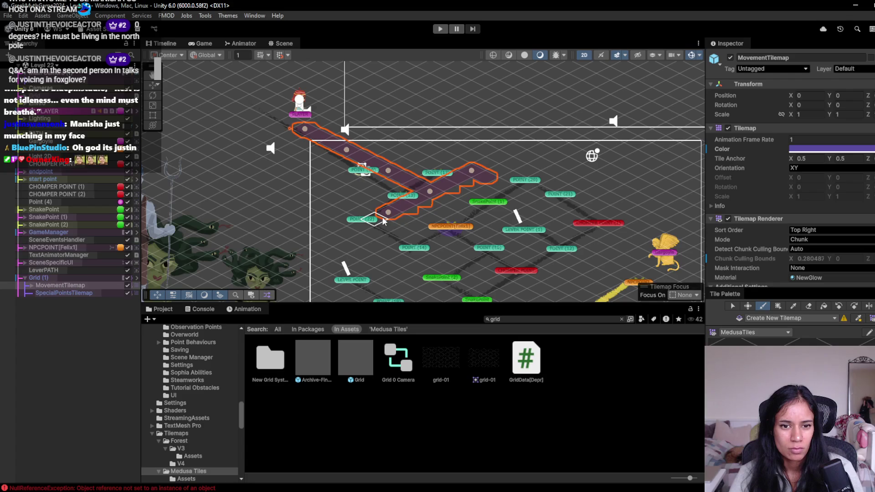
click(418, 236)
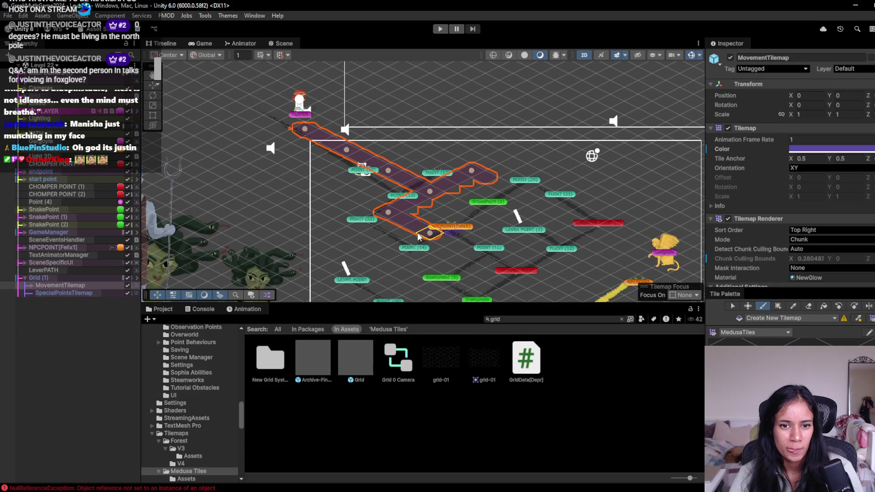
drag(430, 235, 556, 171)
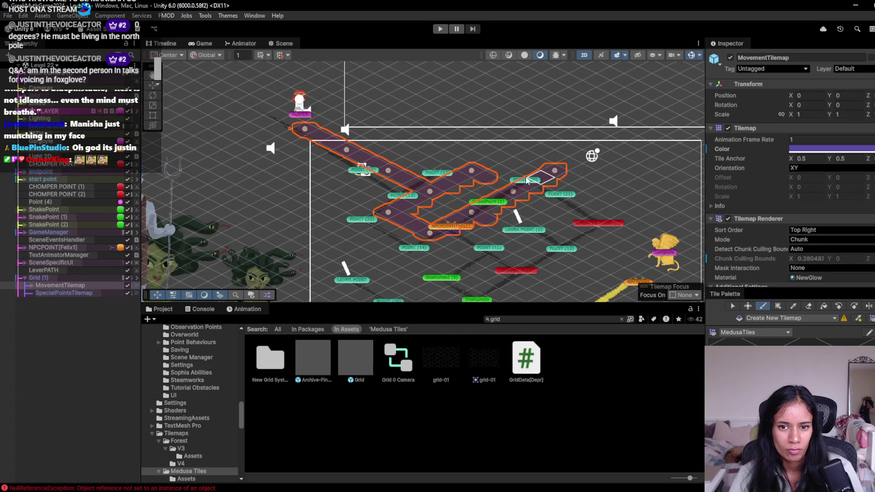
- Shift Grid (1) so the painted tiles line up with the path nodes
click(39, 277)
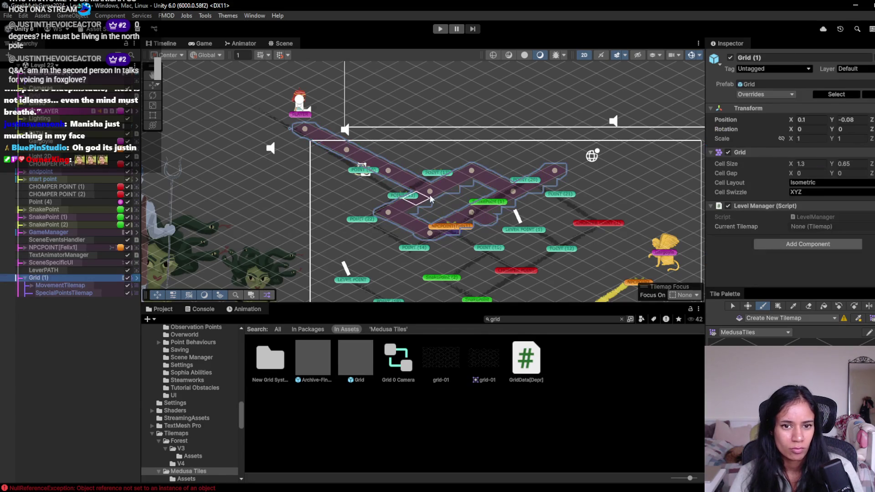
scroll(456, 186, down, 2)
drag(385, 137, 377, 144)
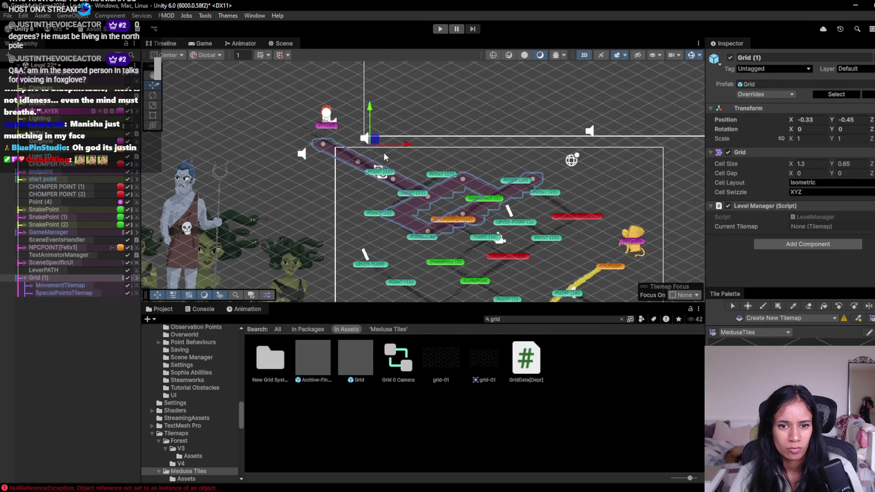
drag(401, 222, 376, 168)
mouse_move(345, 85)
mouse_down()
mouse_move(359, 108)
mouse_move(362, 94)
mouse_up()
scroll(457, 206, up, 4)
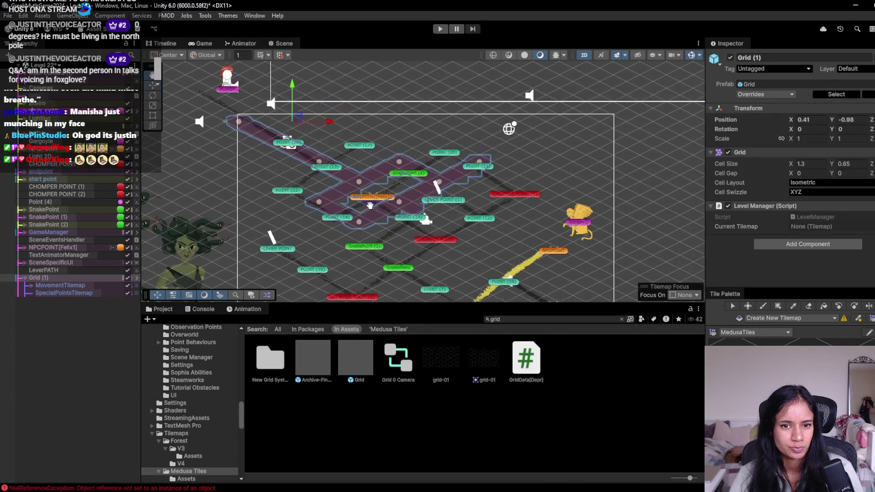
- Resume painting down from POINT (21) and POINT (10) along the lower route, erasing a stray tile
click(89, 284)
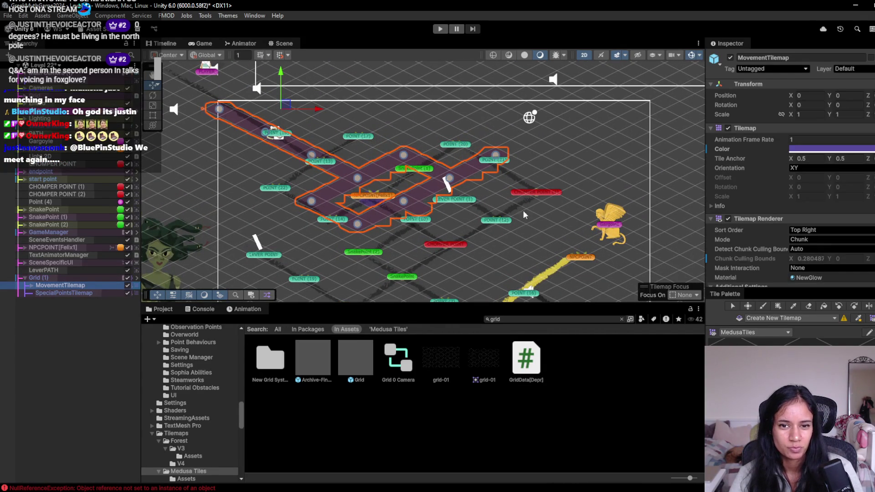
click(763, 306)
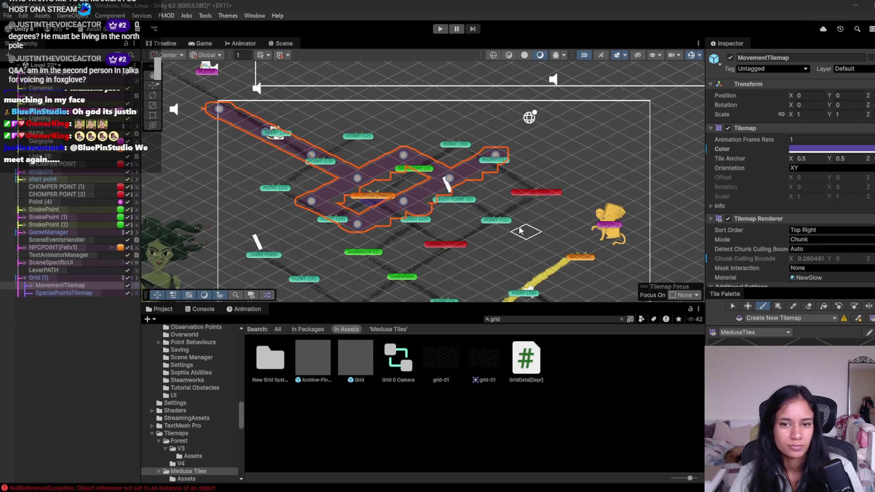
mouse_move(510, 171)
mouse_down()
mouse_move(549, 188)
mouse_move(519, 189)
mouse_move(477, 211)
mouse_up()
shift+click(497, 179)
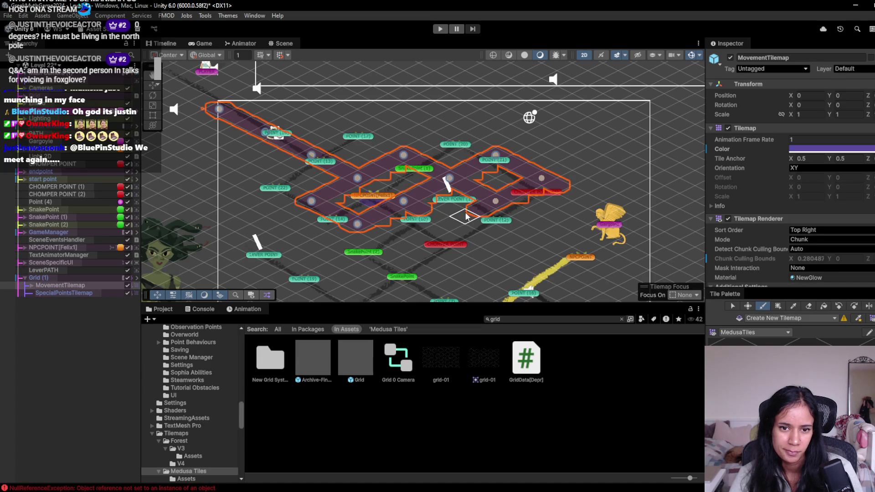
mouse_move(421, 219)
mouse_down()
mouse_move(489, 255)
mouse_move(433, 281)
mouse_move(416, 251)
mouse_move(432, 232)
mouse_move(362, 170)
mouse_up()
mouse_move(346, 220)
mouse_down()
mouse_move(270, 250)
mouse_move(187, 203)
mouse_up()
- Paint tiles past CHOMPER POINT and the lower-right diagonal, then expand the line paths group
scroll(337, 242, down, 2)
mouse_move(365, 137)
mouse_down()
mouse_move(441, 155)
mouse_move(425, 188)
mouse_up()
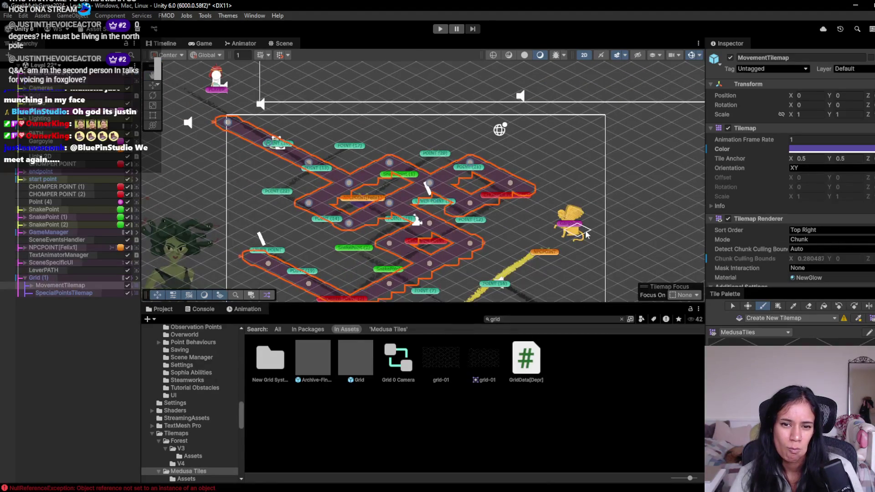
drag(524, 180, 557, 164)
scroll(501, 219, down, 3)
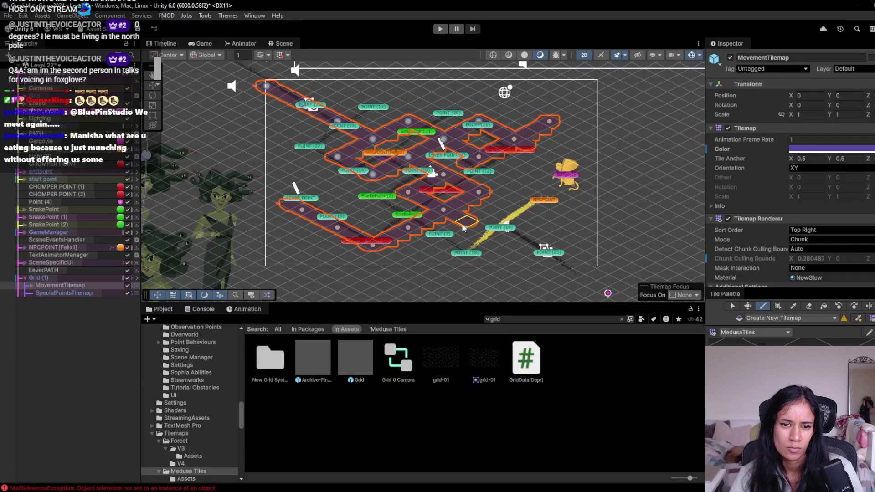
drag(477, 230, 576, 274)
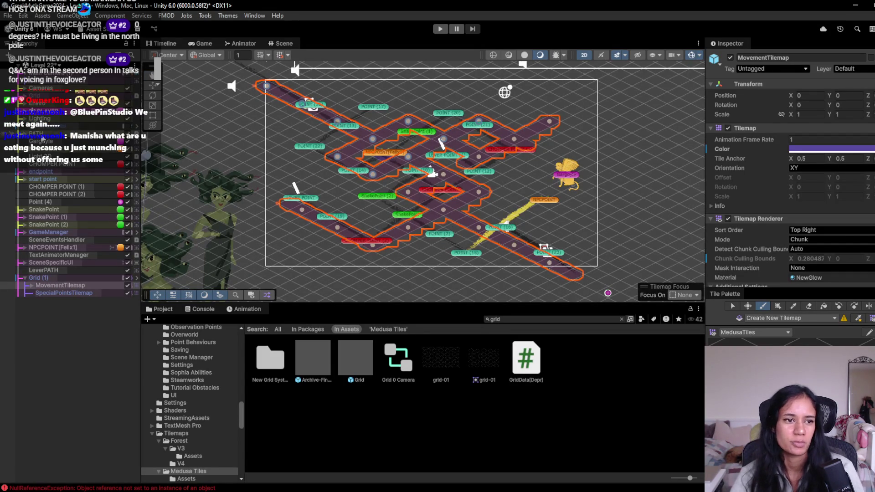
click(20, 141)
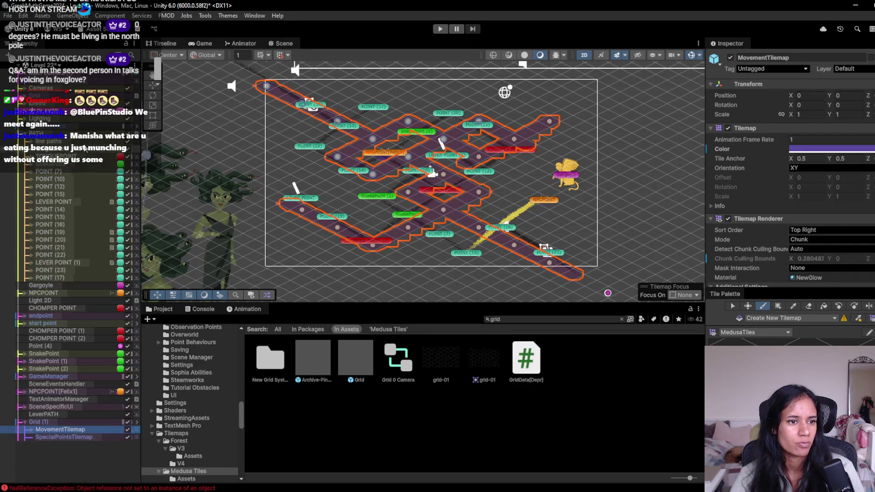
- Select the line path group through POINT (17) and deactivate it to hide the path drawings
click(47, 141)
shift+click(91, 278)
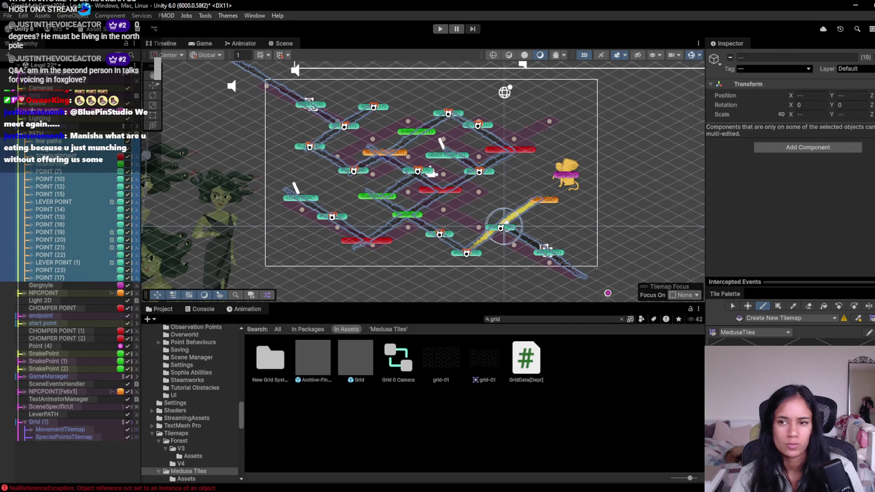
click(730, 58)
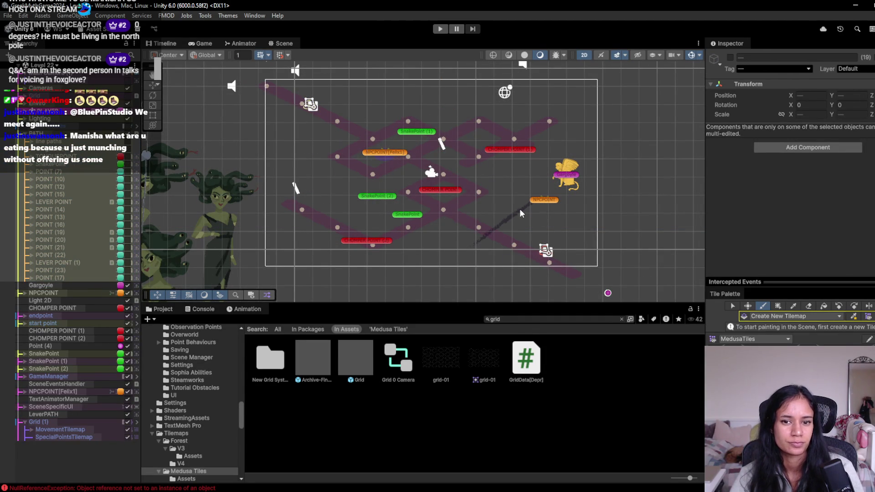
- Move LeverPATH under PATH in the Hierarchy and deactivate it
click(478, 228)
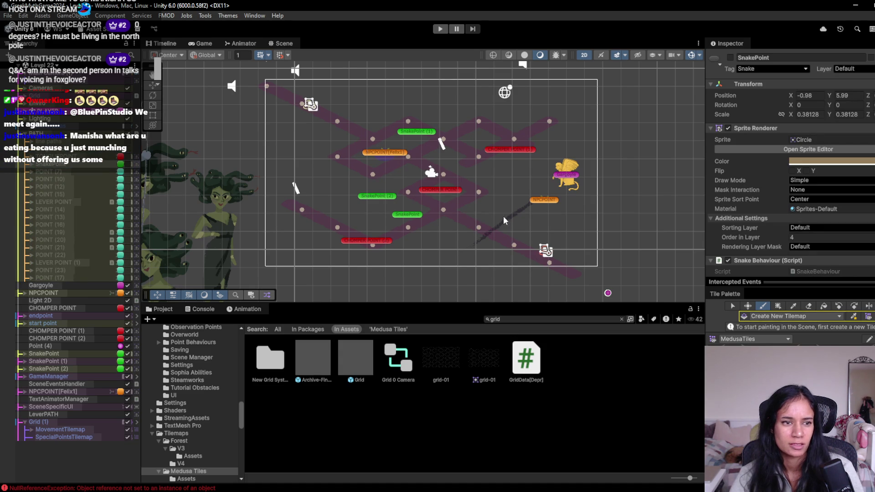
click(55, 285)
scroll(503, 237, up, 3)
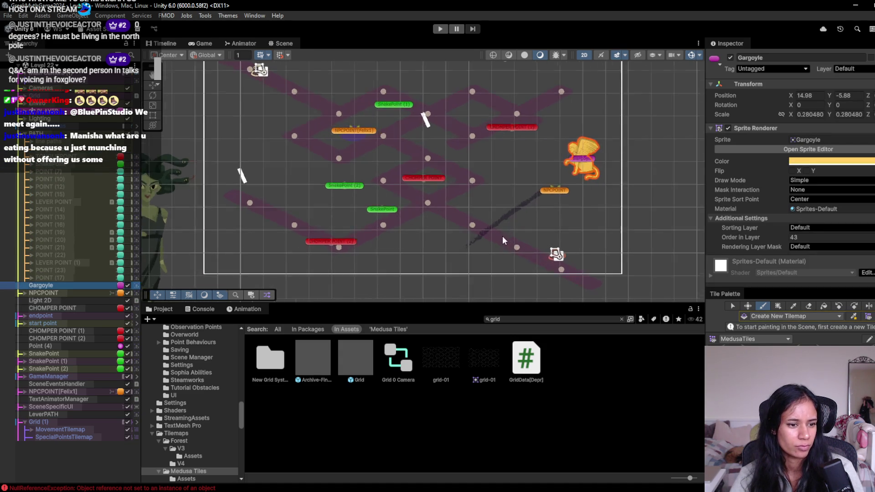
scroll(480, 246, up, 2)
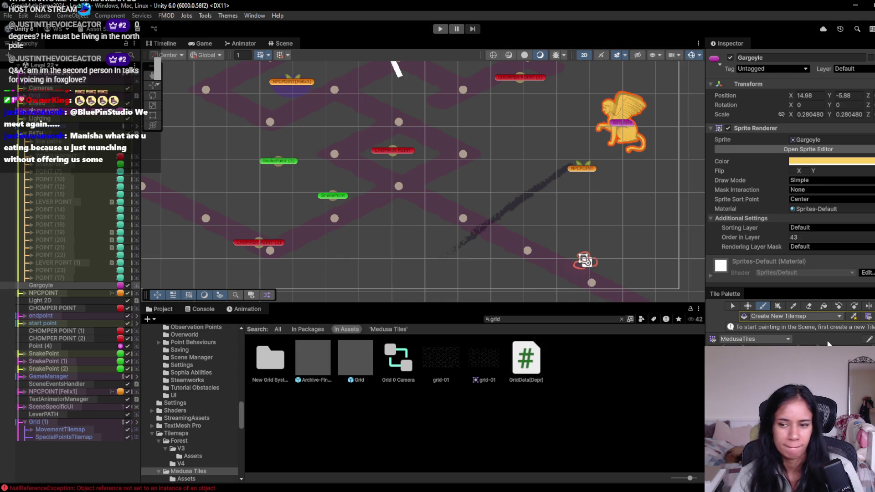
key(w)
click(515, 212)
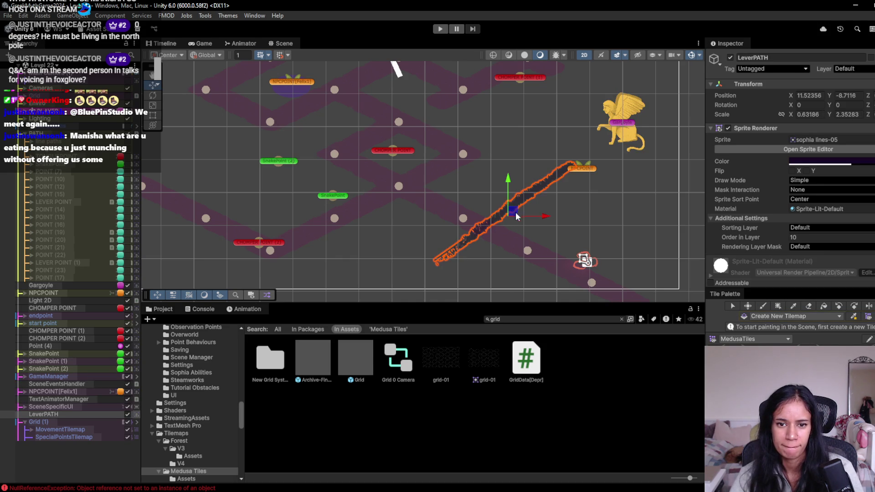
mouse_move(44, 415)
mouse_down()
mouse_move(68, 415)
mouse_move(62, 142)
mouse_up()
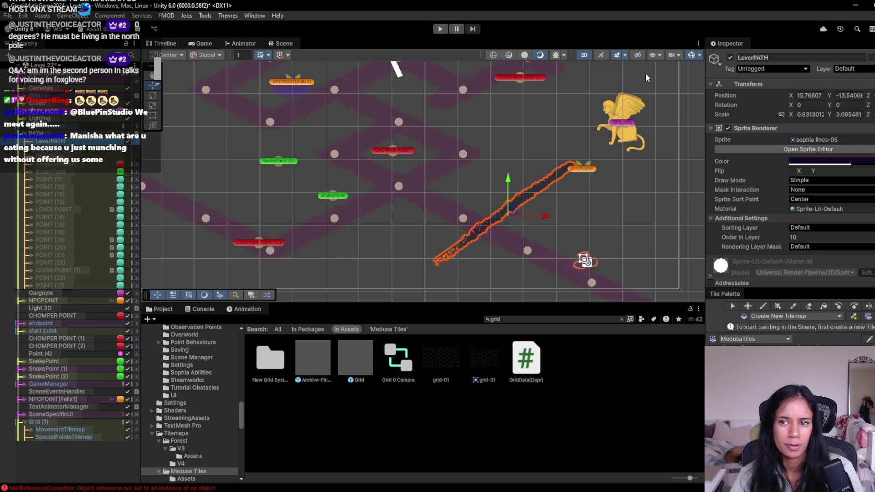
click(731, 57)
drag(310, 211, 430, 226)
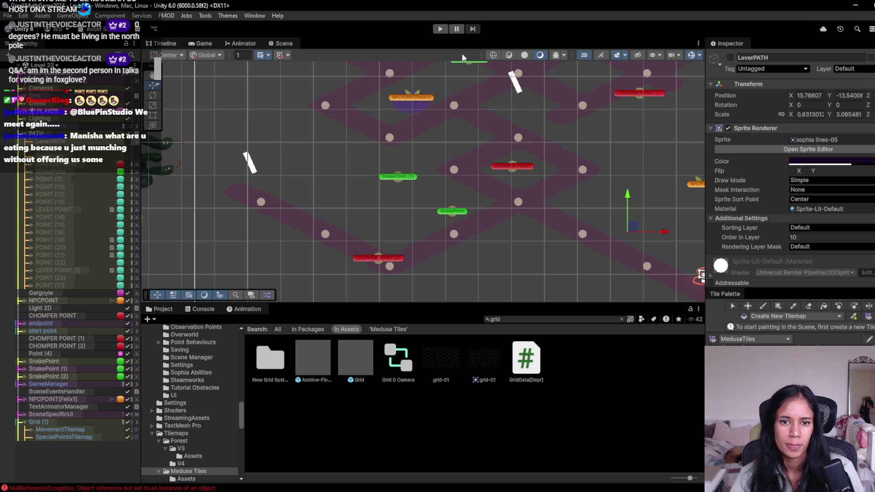
drag(619, 195, 433, 163)
- Paint movement tiles on MovementTilemap extending the path up to NPCPOINT beside the gargoyle
key(b)
click(60, 430)
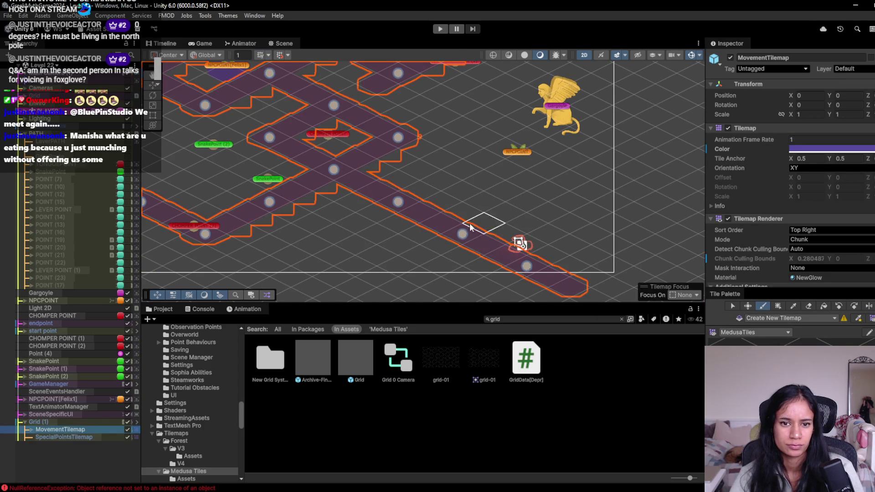
click(430, 192)
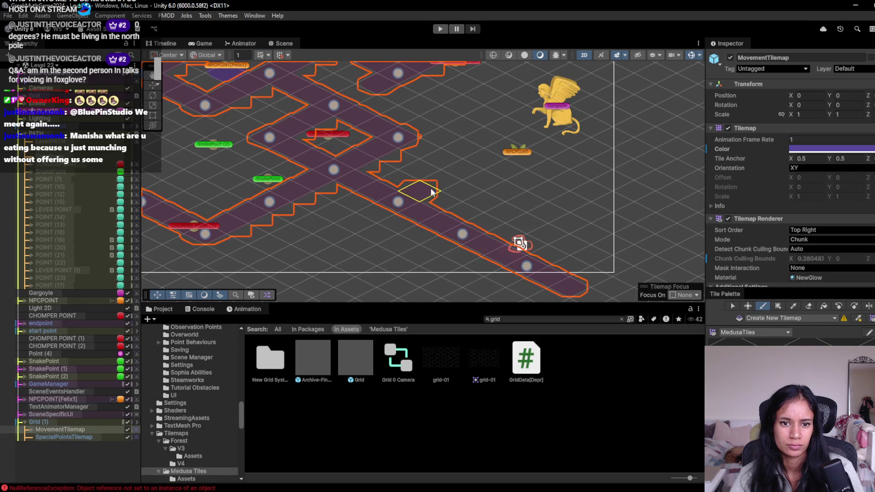
drag(441, 179, 486, 157)
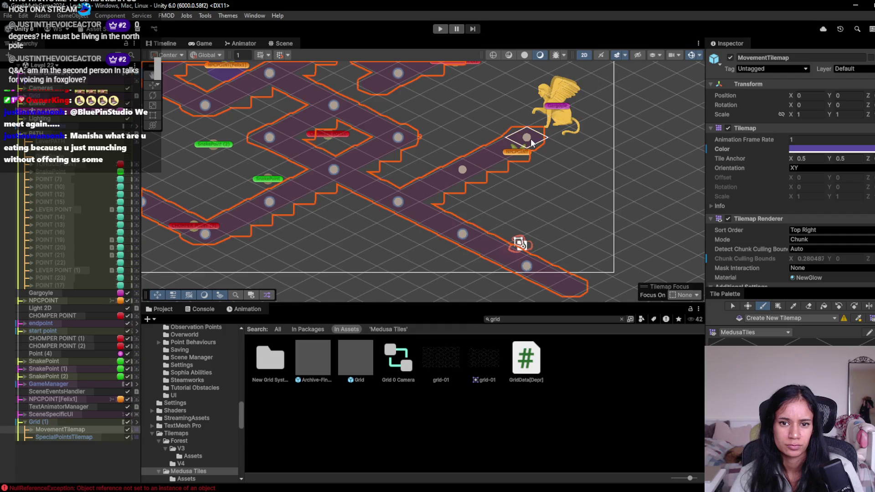
mouse_move(488, 217)
mouse_down()
mouse_move(536, 264)
mouse_move(538, 250)
mouse_up()
scroll(530, 217, up, 1)
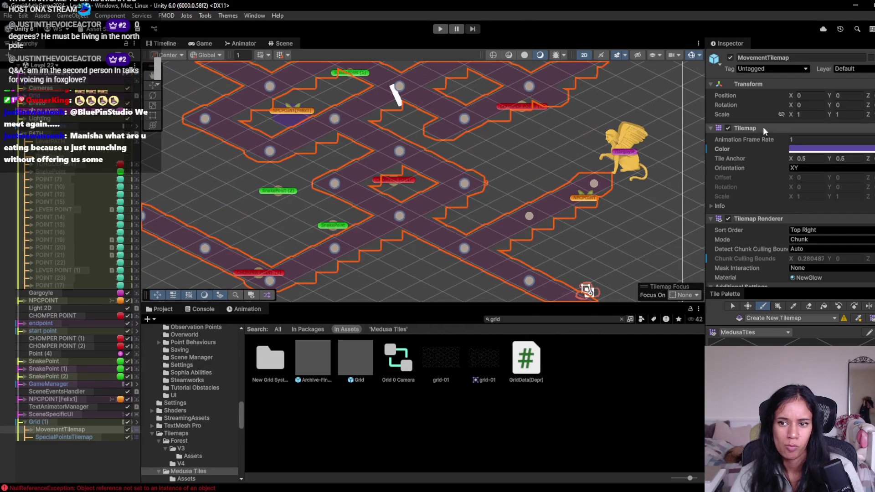
- Switch the Tile Palette to SpecialTilemap with SpecialPointsTilemap as the painting target
click(754, 332)
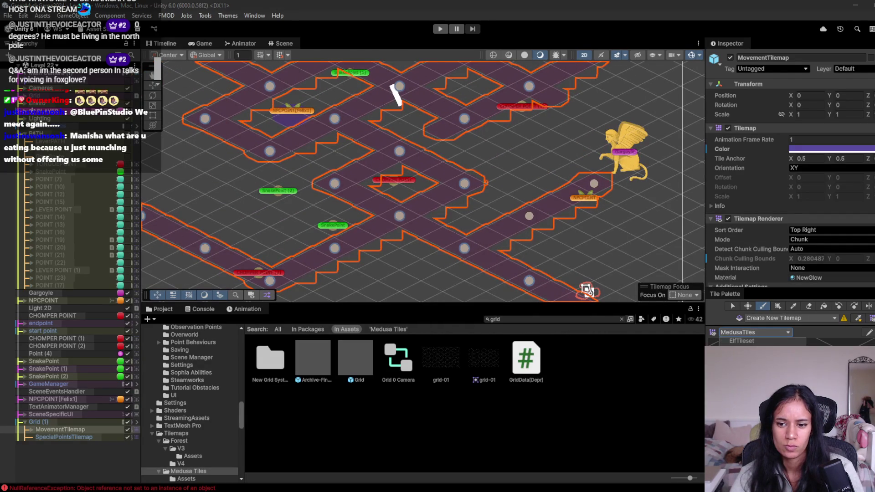
click(747, 357)
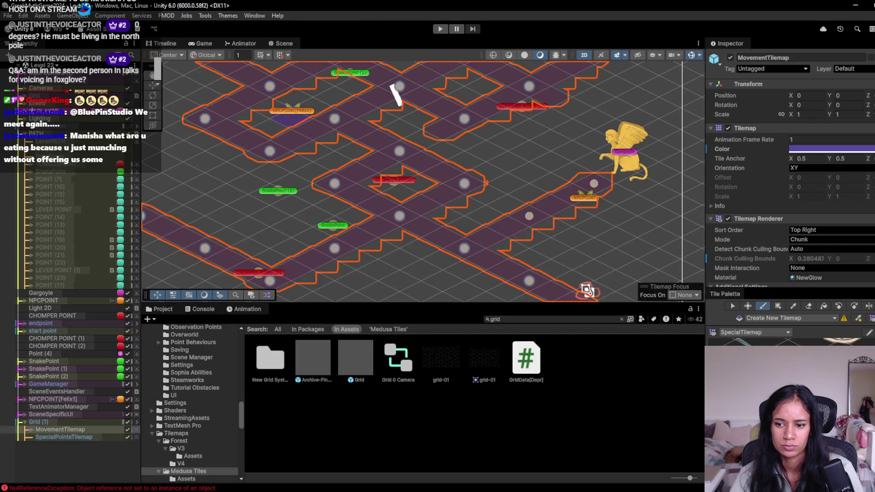
click(91, 437)
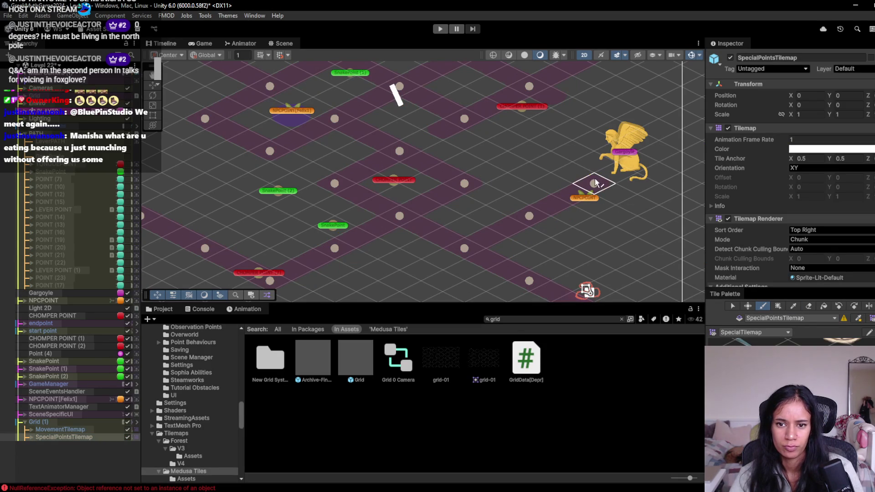
- Choose the paint brush and target SpecialPointsTilemap near the gargoyle area
click(763, 306)
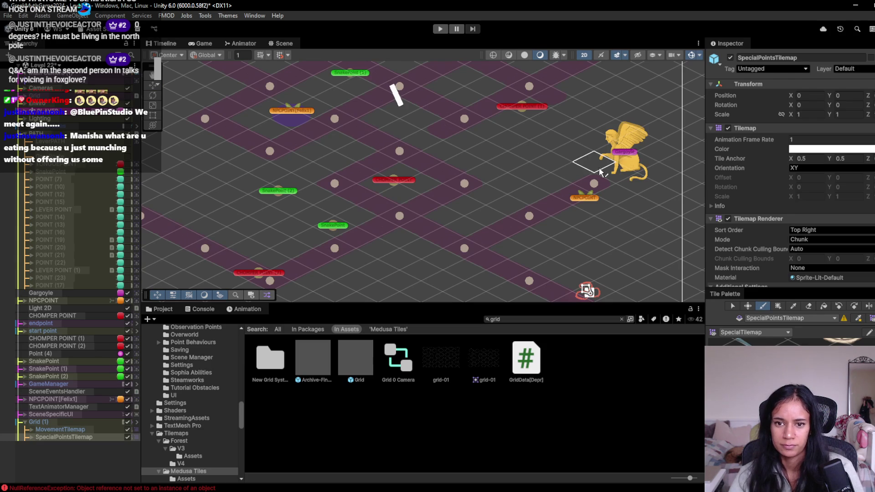
drag(505, 250, 609, 315)
key(Up)
key(Left)
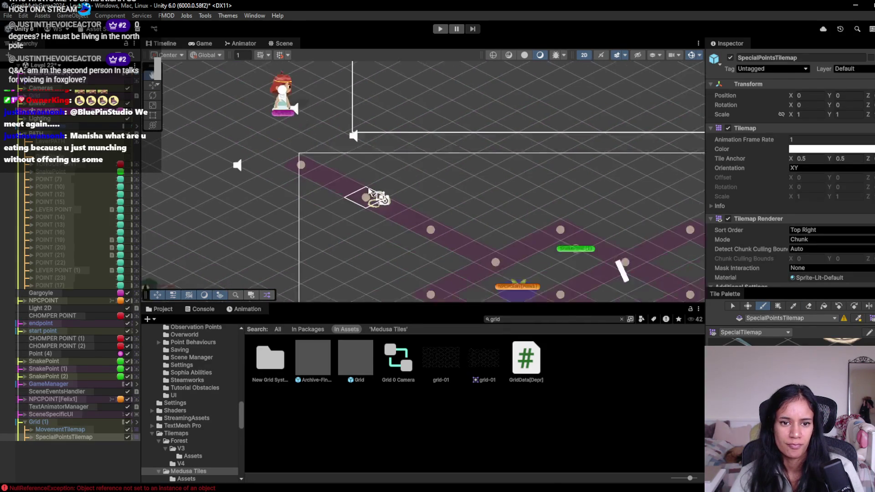
key(Down)
key(Right)
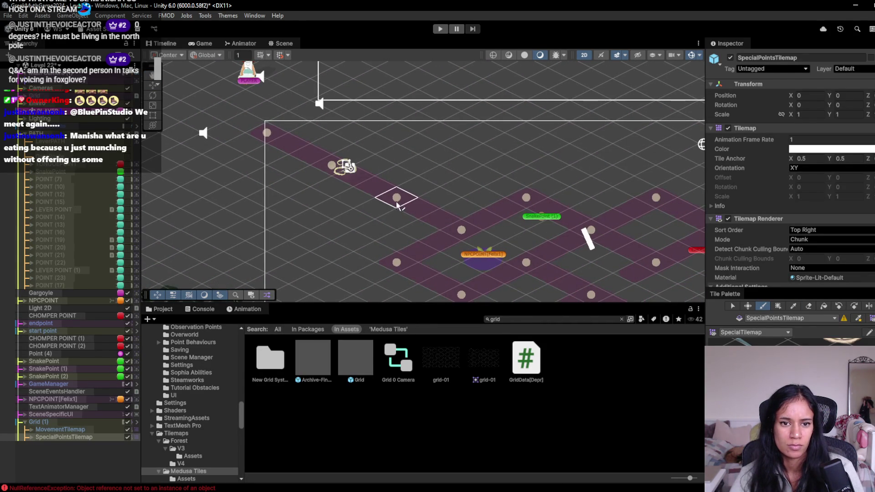
key(Down)
key(Right)
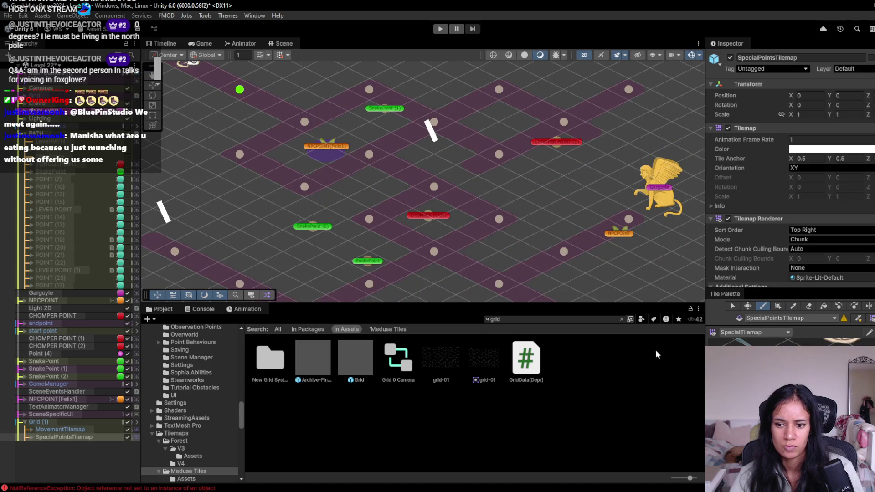
key(Right)
scroll(524, 228, up, 3)
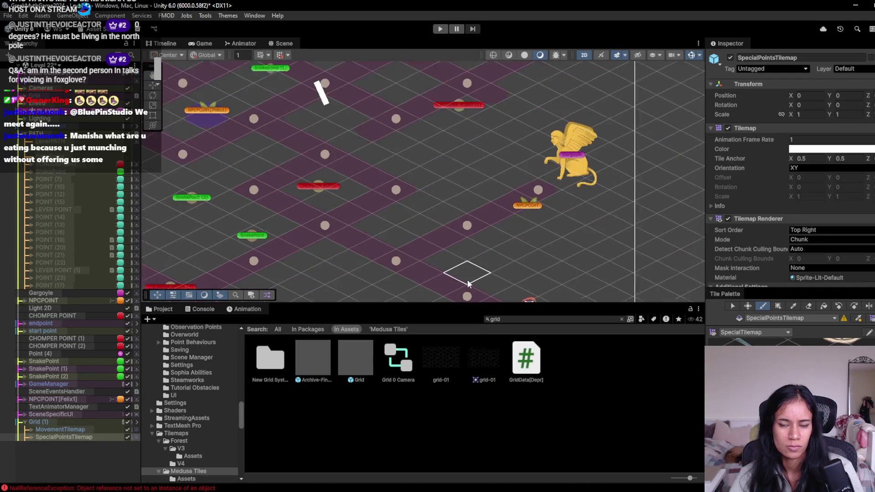
click(70, 437)
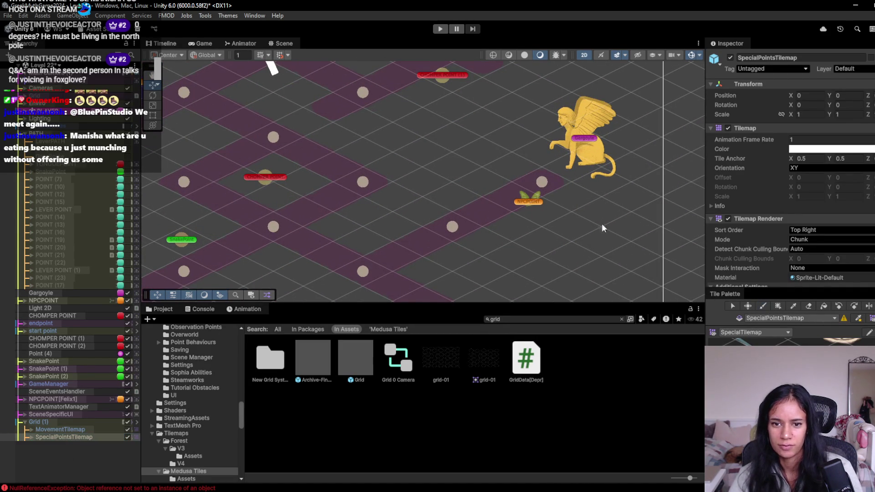
- Deactivate the NPCPOINT object beside the gargoyle, then return to the paint brush
click(525, 200)
key(e)
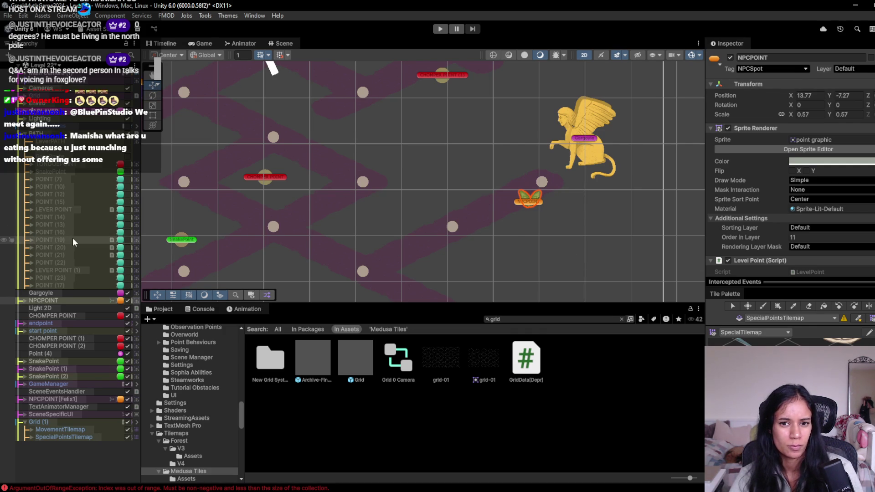
click(63, 299)
double_click(69, 194)
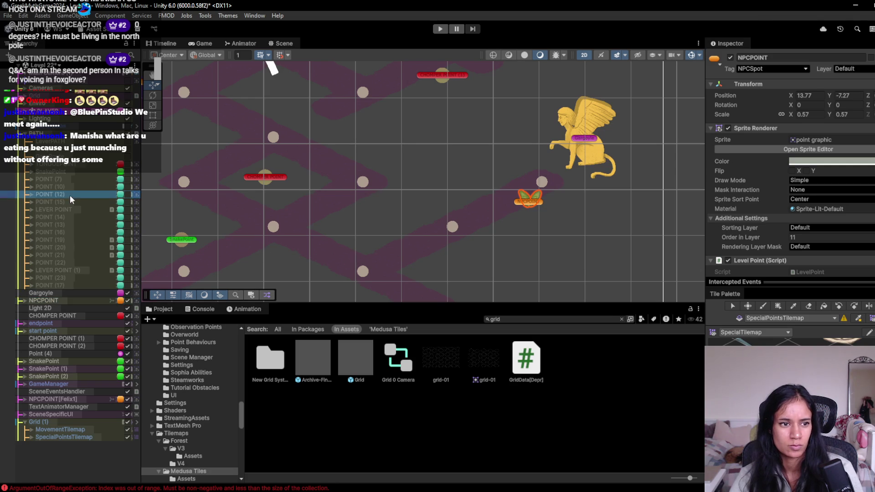
click(76, 300)
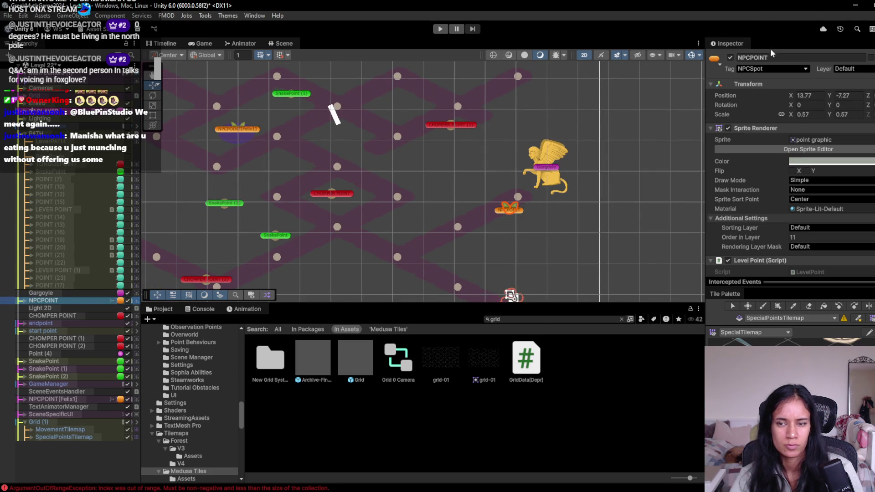
click(730, 57)
key(b)
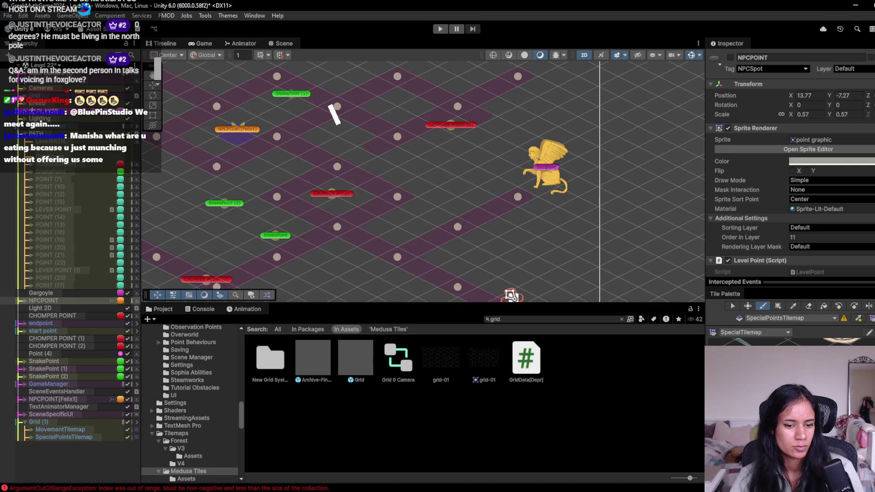
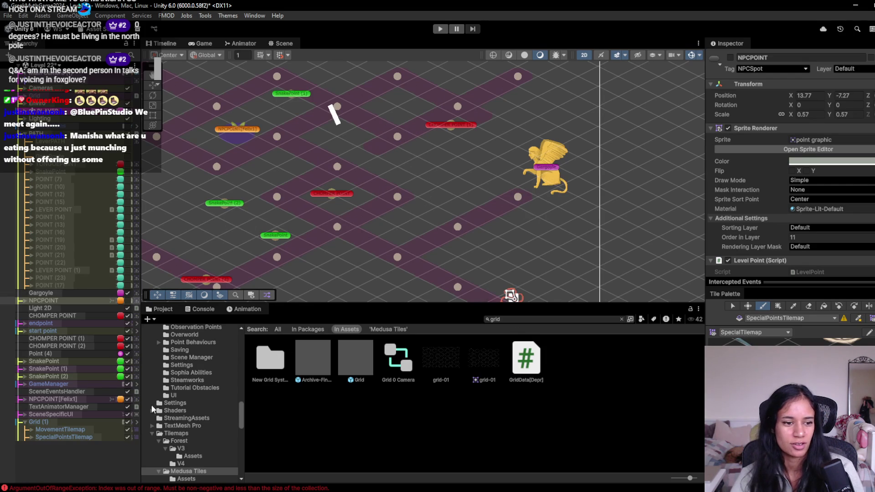
- Delete the plain Node under SpecialPointsTilemap that sits beside the gargoyle
click(64, 437)
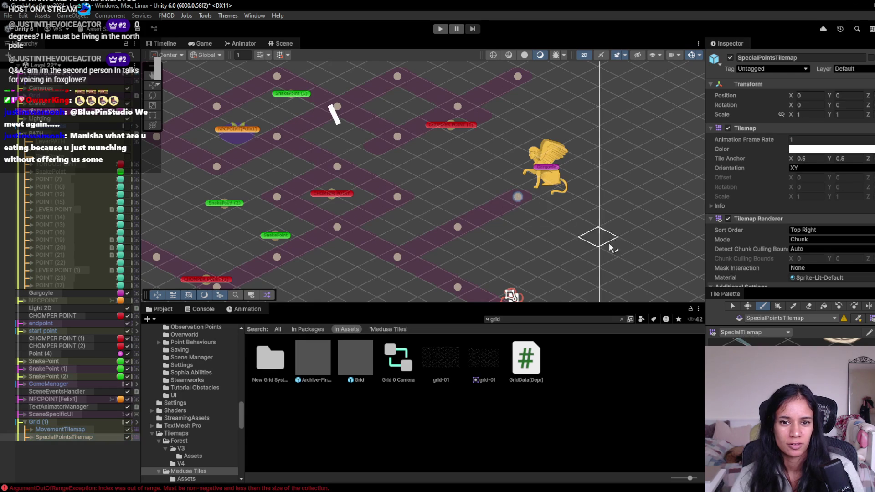
scroll(558, 245, up, 2)
scroll(524, 214, up, 3)
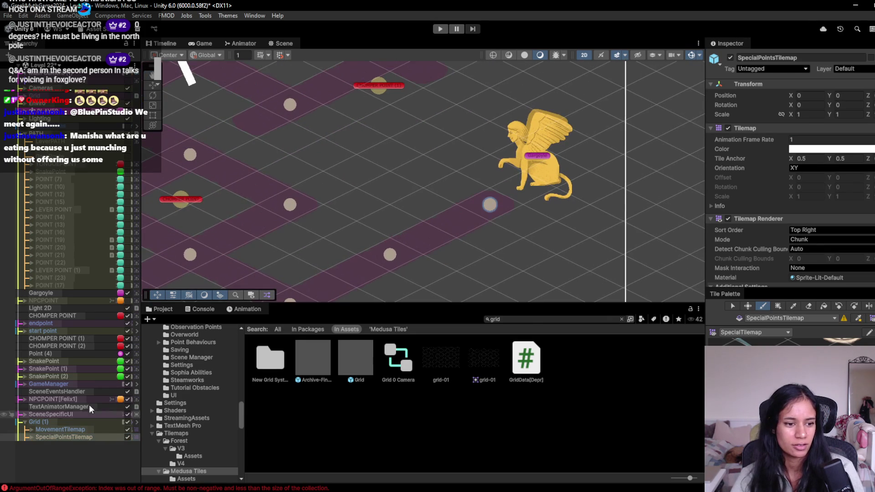
click(29, 438)
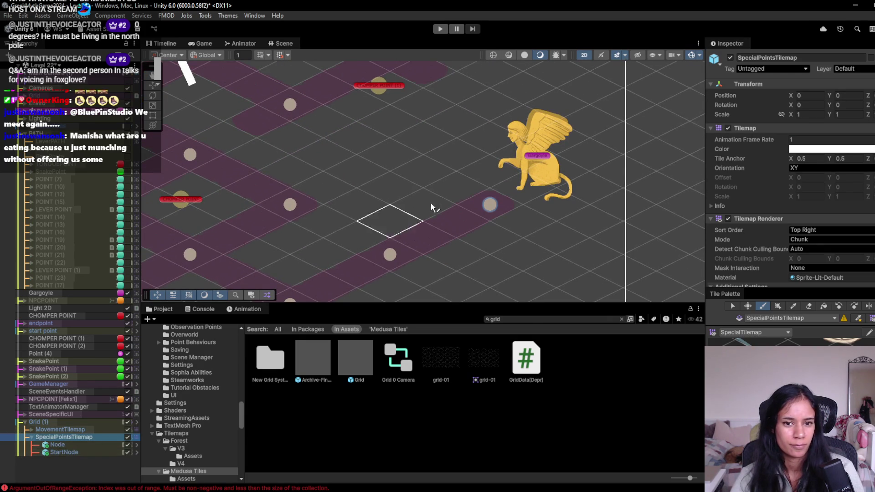
click(64, 444)
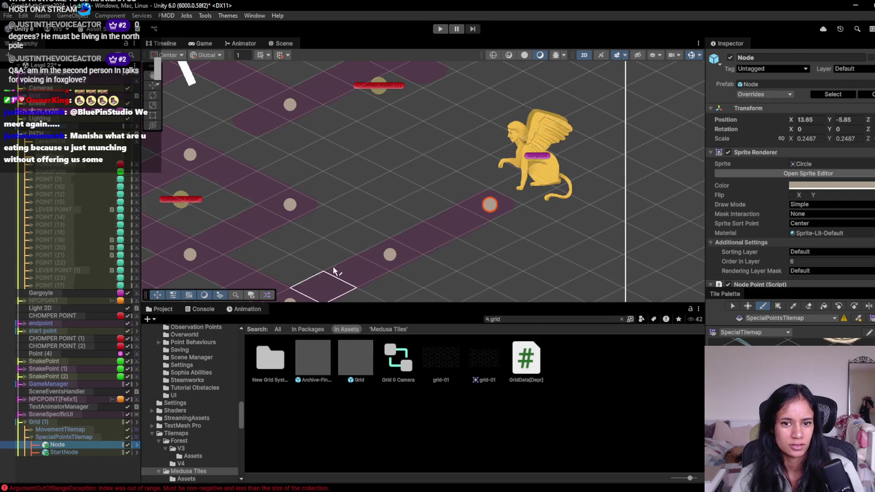
key(Delete)
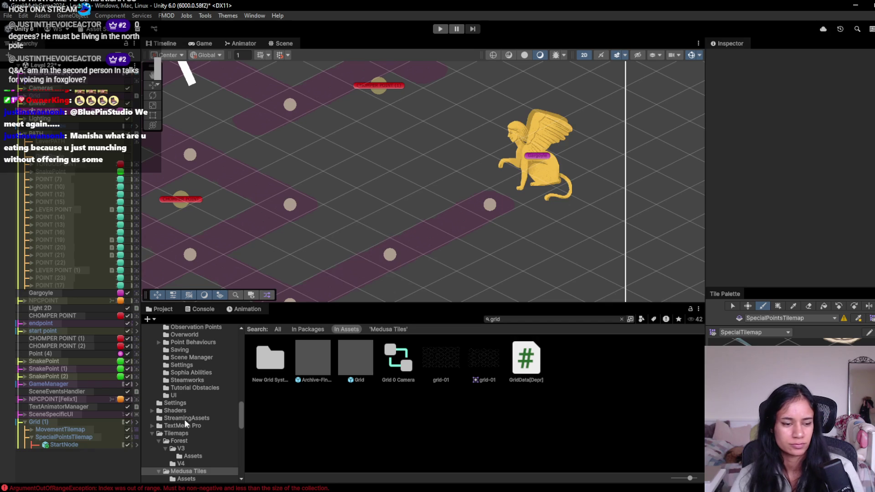
- Paint an NPCNode tile on the spot beside the gargoyle and view the whole level
click(503, 207)
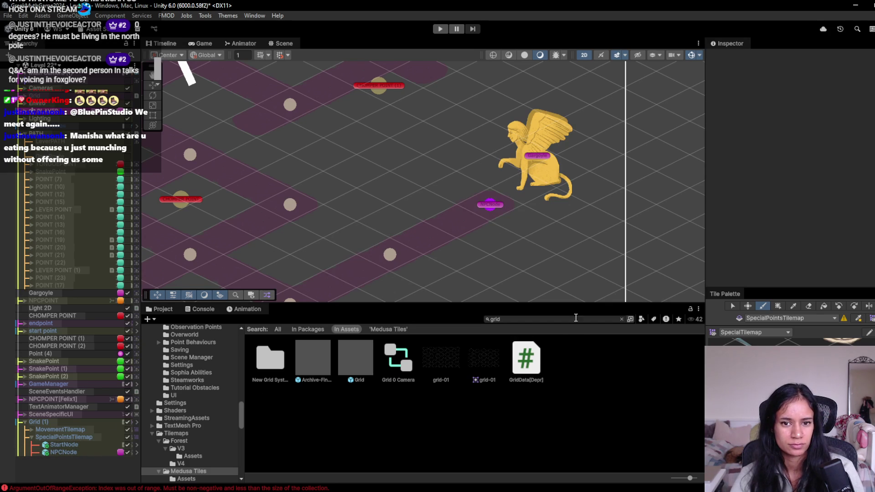
scroll(274, 190, down, 2)
drag(274, 189, 432, 160)
scroll(433, 161, down, 3)
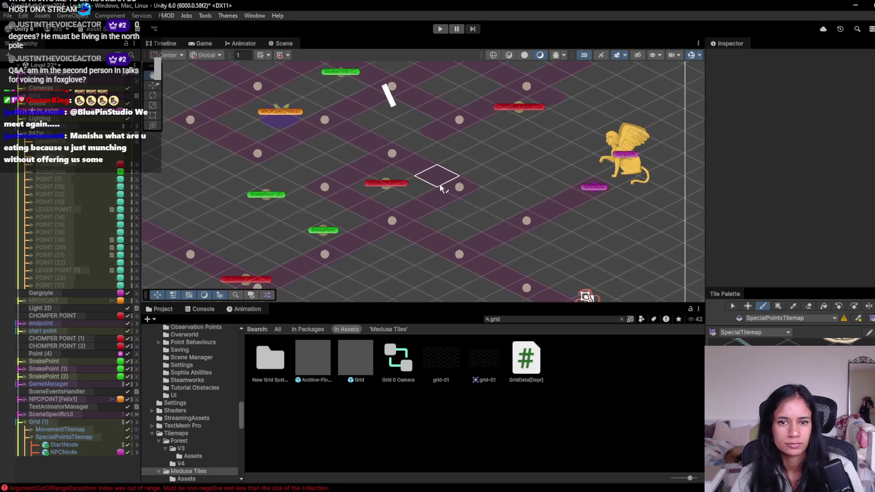
drag(442, 117, 452, 182)
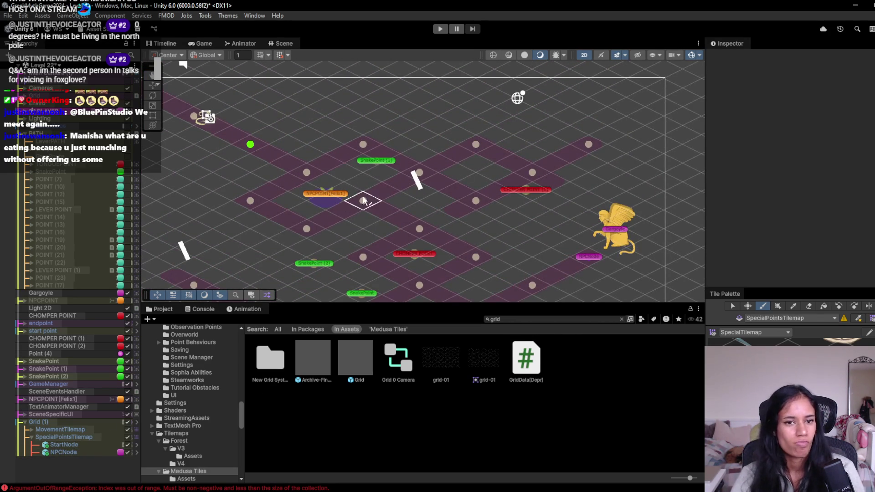
click(446, 29)
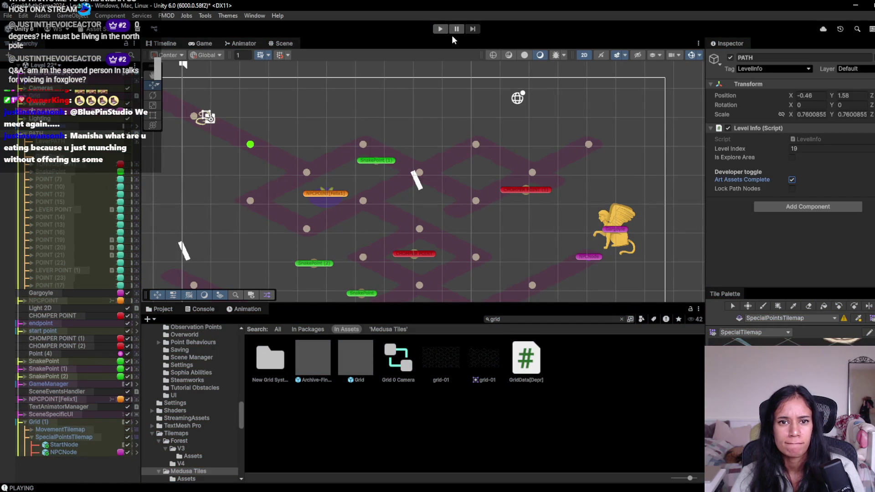
key(ctrl+p)
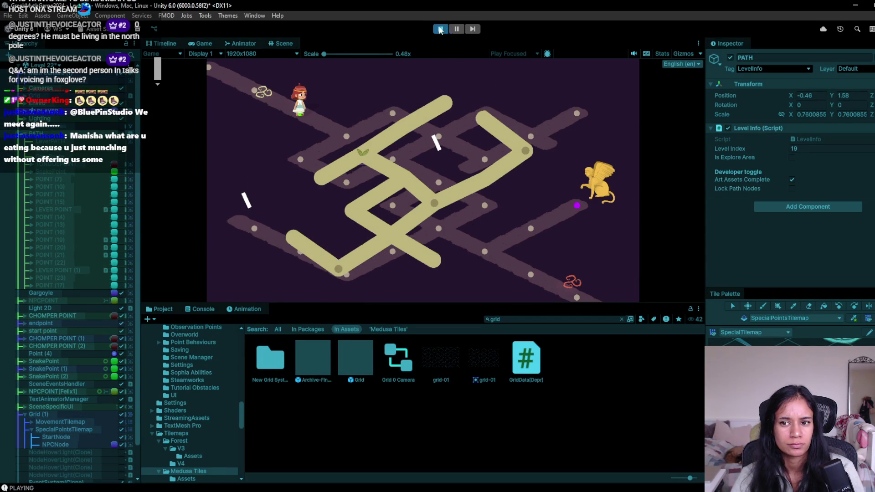
click(440, 29)
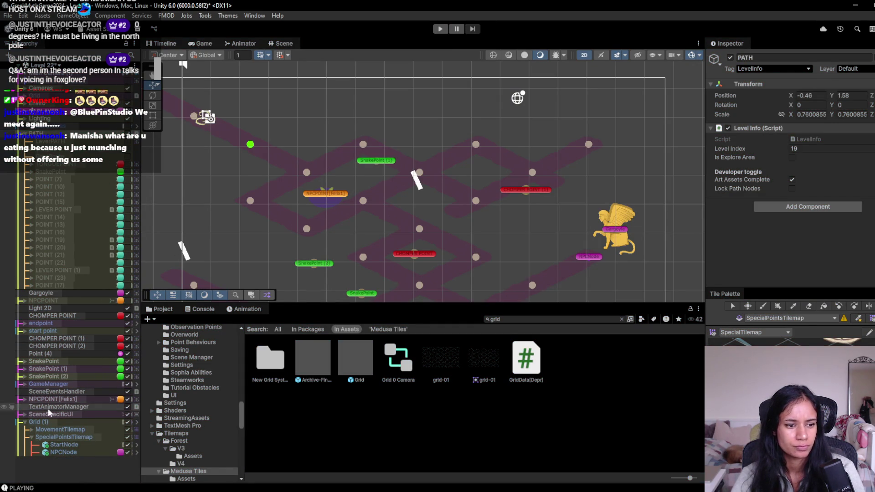
click(51, 362)
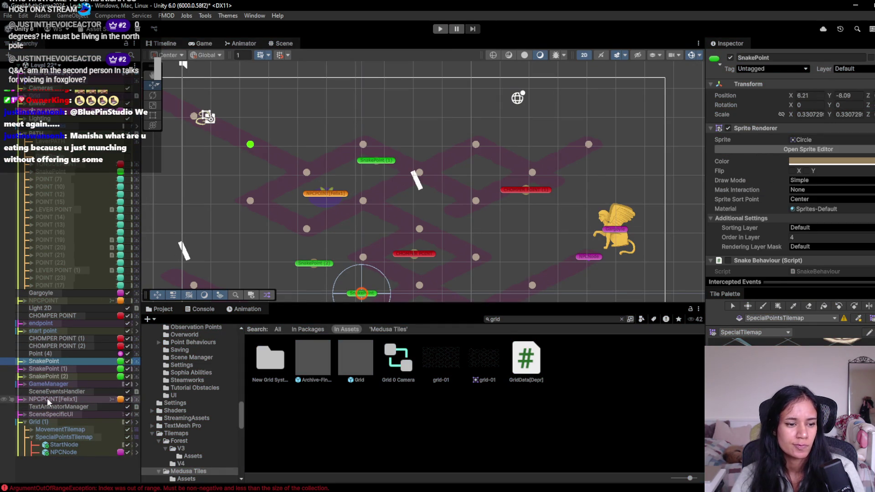
- Multi-select the snake, chomper and Point (4) points, then inspect NPCPOINT[Felix1] alone
ctrl+click(70, 375)
ctrl+click(71, 369)
ctrl+click(80, 345)
ctrl+click(81, 339)
ctrl+click(74, 353)
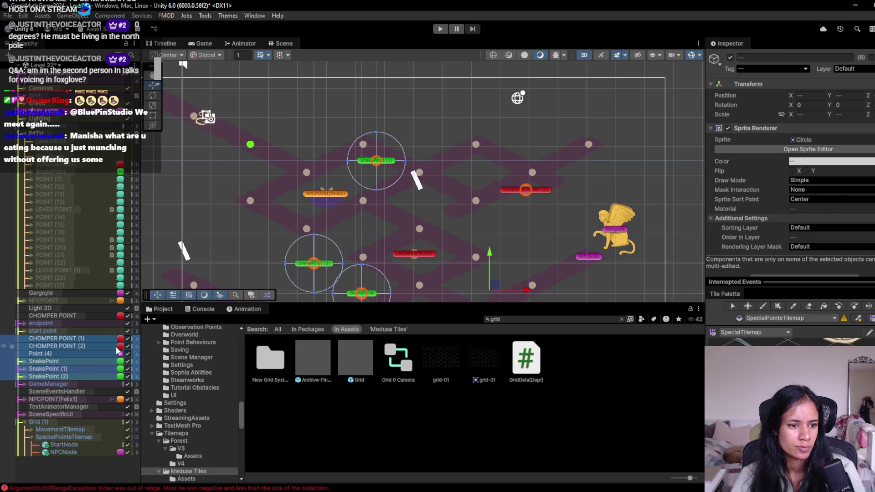
ctrl+click(85, 315)
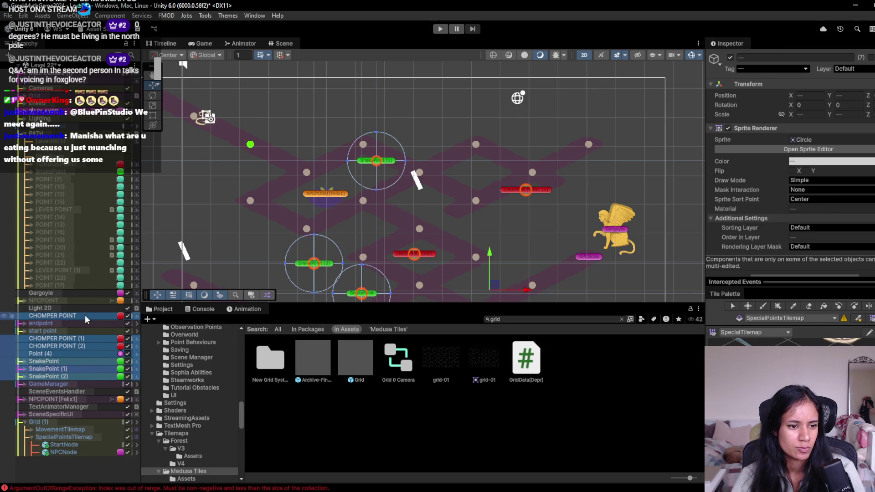
ctrl+click(76, 399)
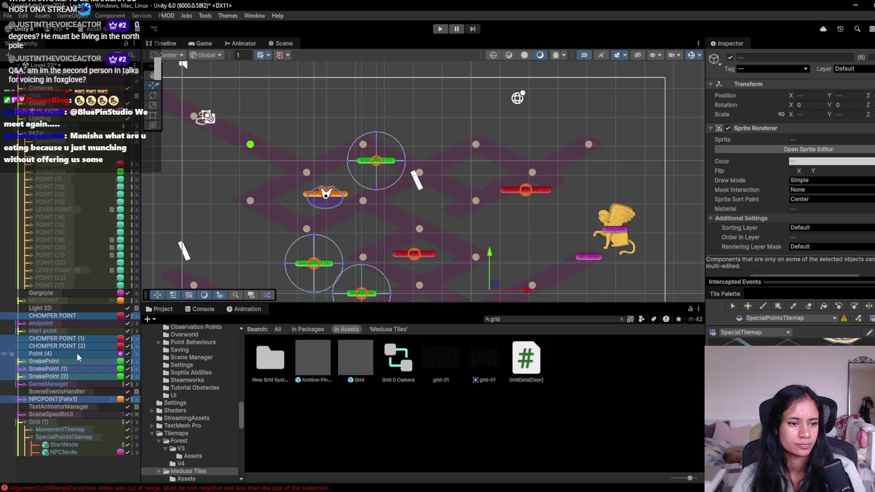
click(71, 399)
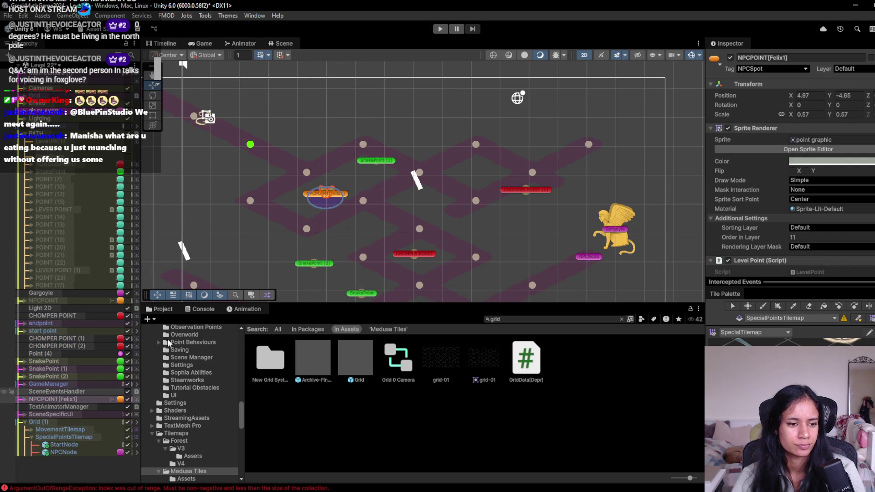
- Paint an NPCNode tile on SpecialPointsTilemap near the Felix1 point
key(b)
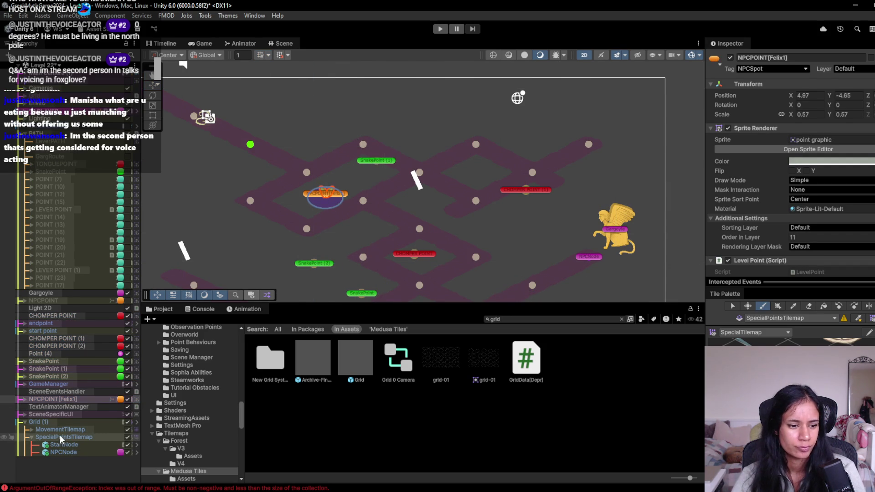
click(65, 438)
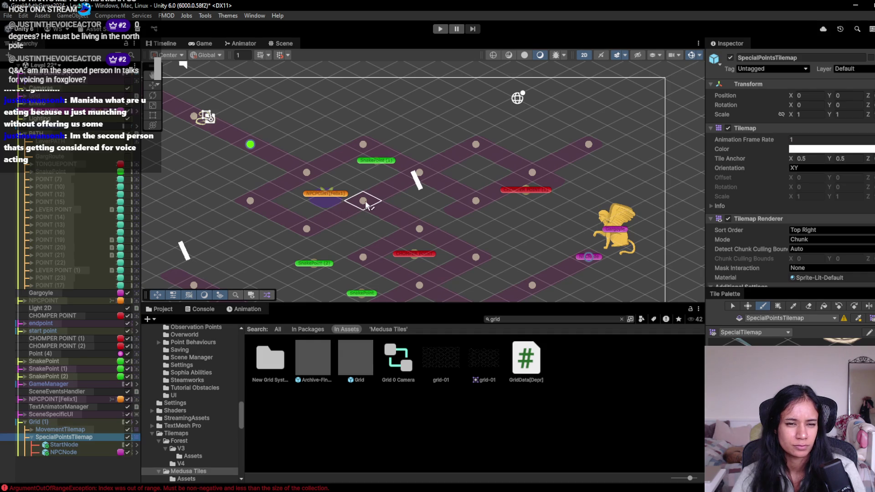
click(314, 174)
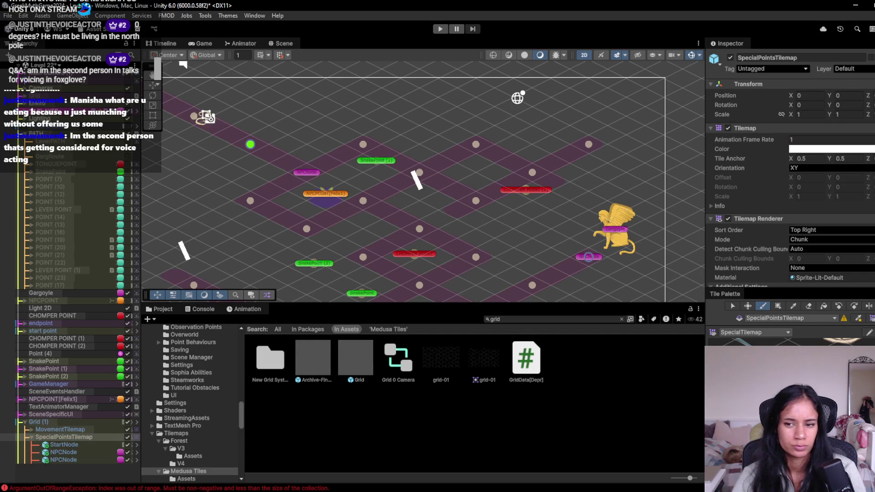
click(767, 308)
- Copy NPCPOINT[Felix1]'s NPC Behaviour component and deactivate NPCPOINT[Felix1]
click(326, 195)
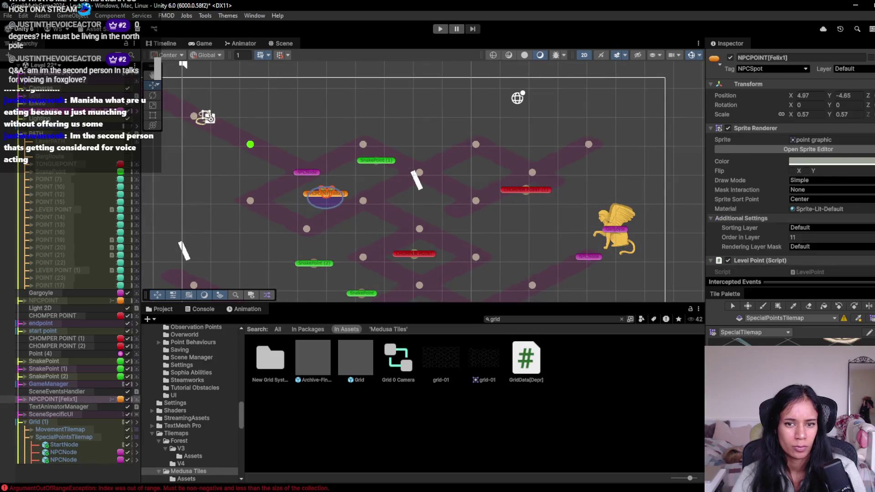
scroll(820, 137, down, 8)
right_click(831, 122)
right_click(783, 124)
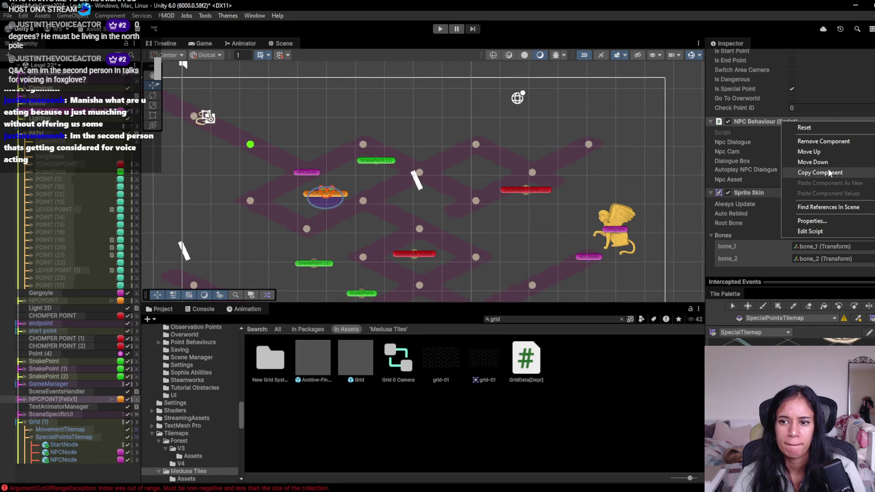
click(819, 172)
scroll(766, 136, up, 8)
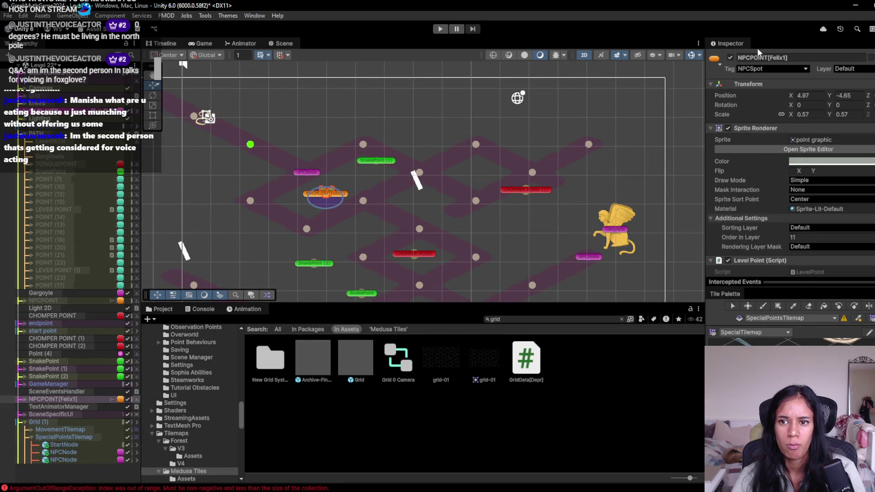
click(731, 59)
- Paste Felix1's NPC Behaviour values onto the new NPCNode
click(304, 172)
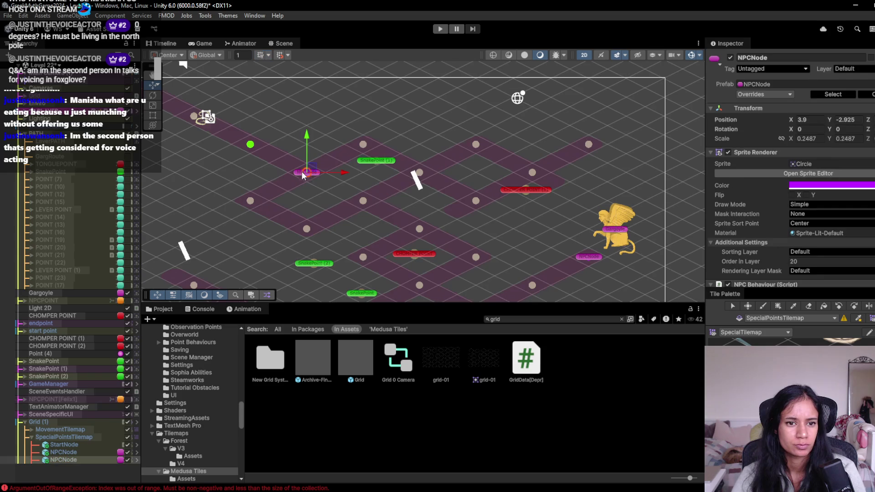
scroll(759, 178, down, 5)
right_click(760, 180)
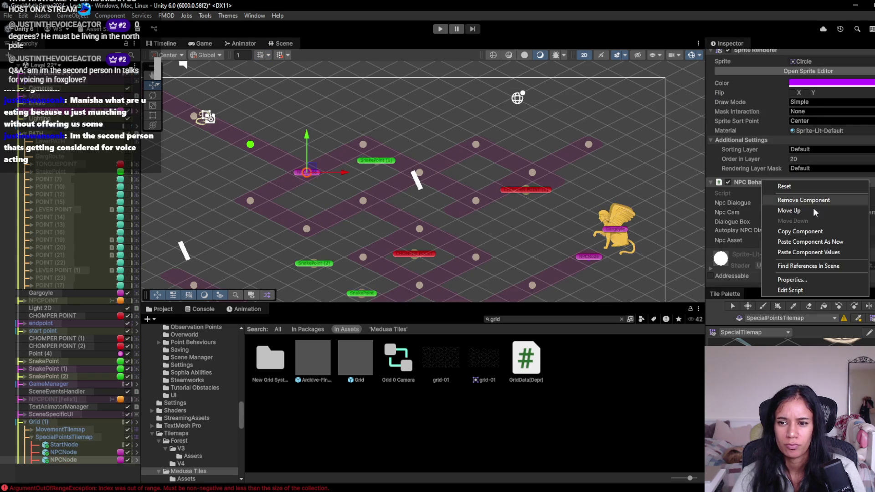
click(809, 252)
drag(300, 207, 330, 160)
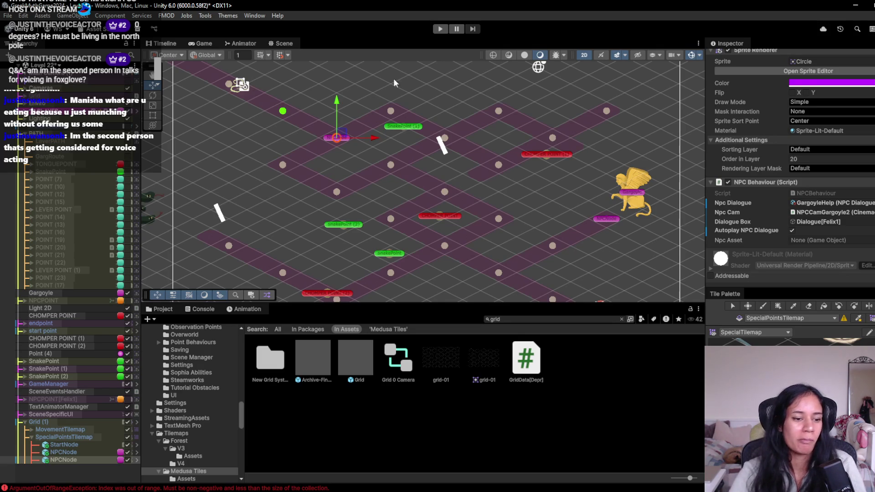
drag(404, 143, 386, 140)
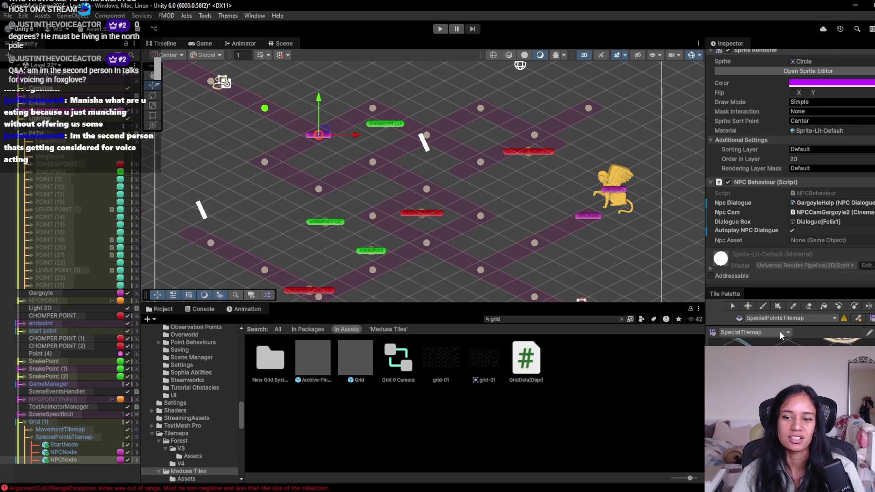
mouse_move(707, 339)
mouse_down()
mouse_move(770, 338)
mouse_move(719, 337)
mouse_up()
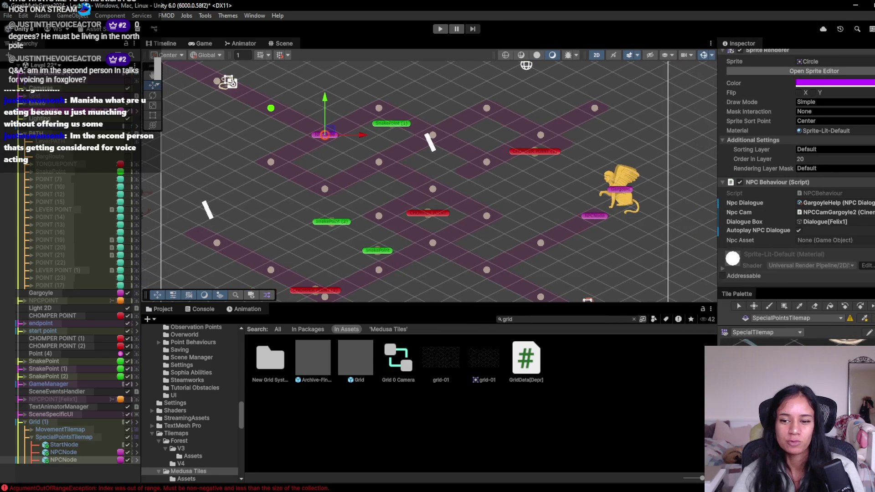
click(793, 335)
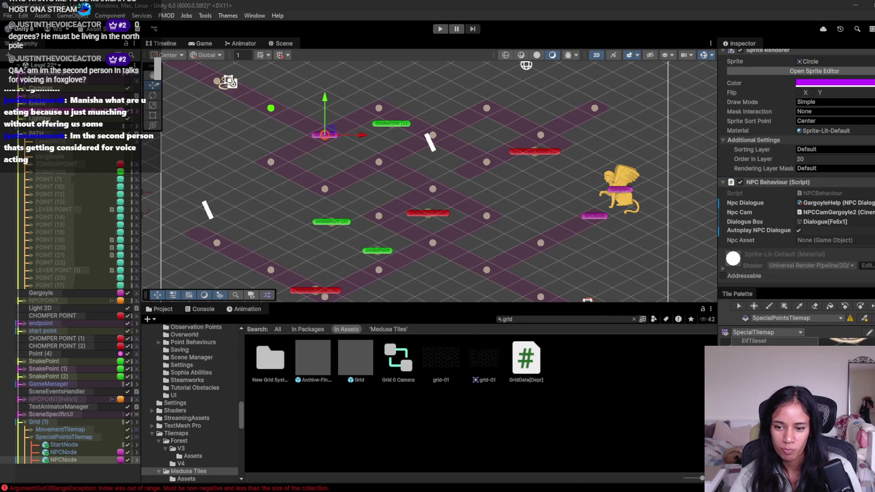
click(623, 430)
mouse_move(327, 157)
mouse_down()
mouse_move(441, 215)
mouse_move(488, 195)
mouse_move(469, 199)
mouse_move(459, 185)
mouse_up()
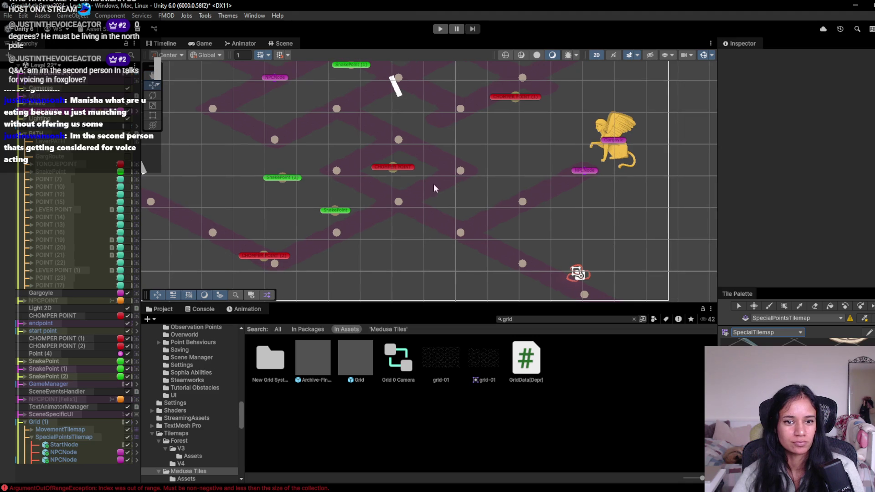
- Play-test briefly, then disable the Level Point script on the chomper points and SnakePoint
click(439, 29)
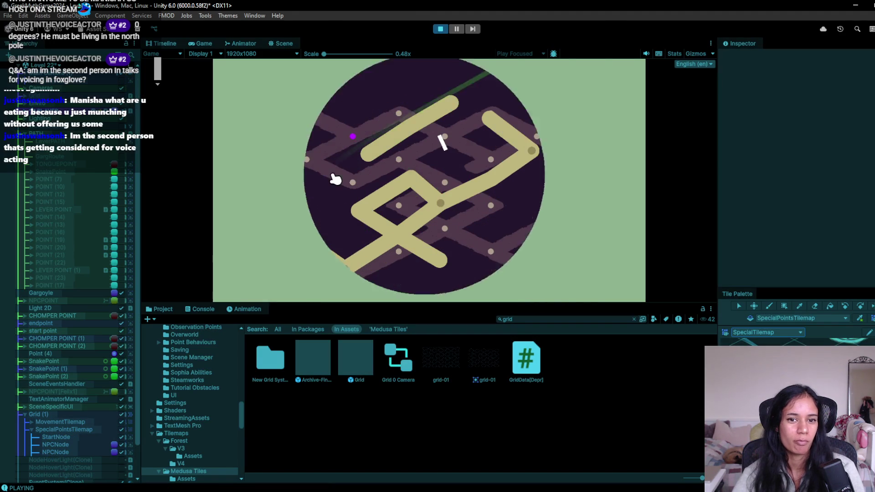
click(440, 29)
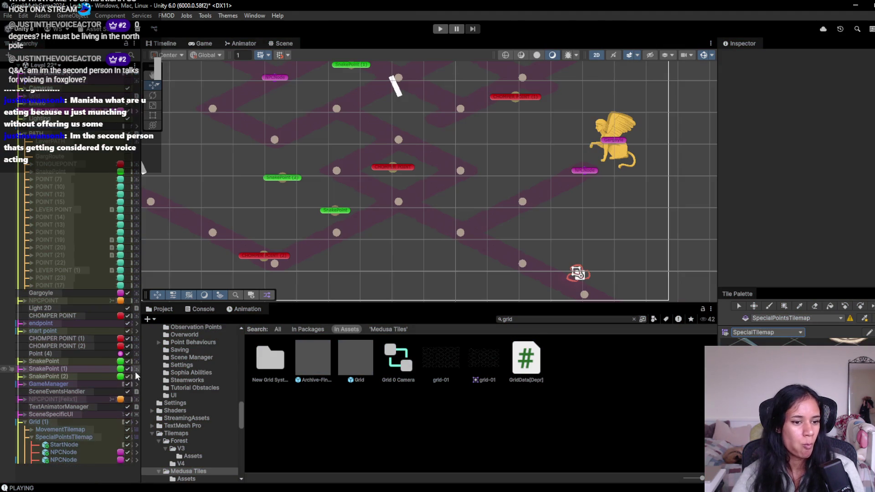
click(73, 338)
ctrl+click(71, 345)
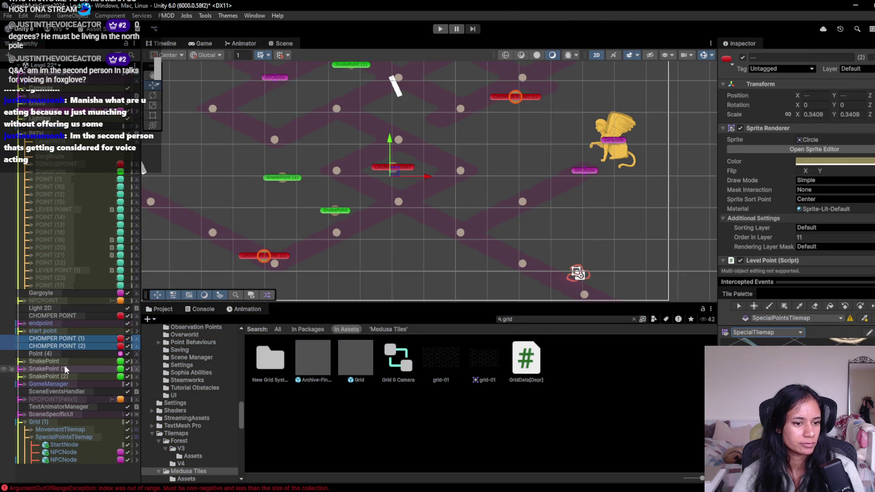
ctrl+click(66, 361)
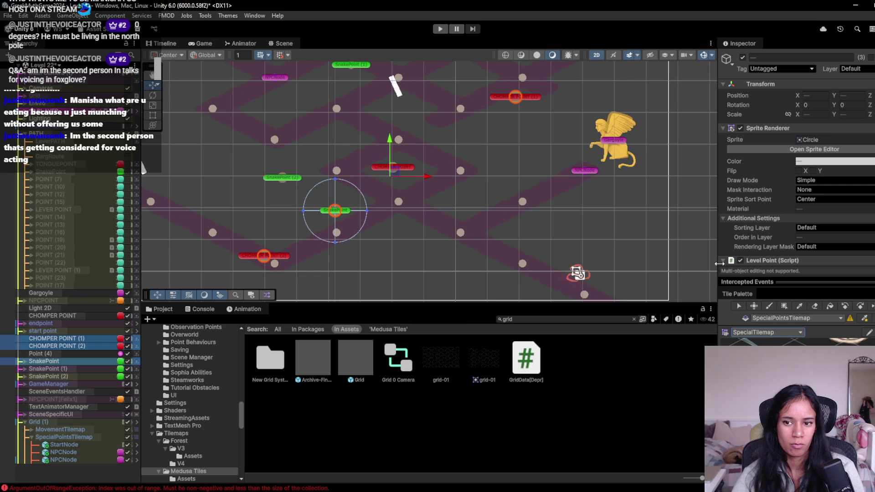
click(740, 260)
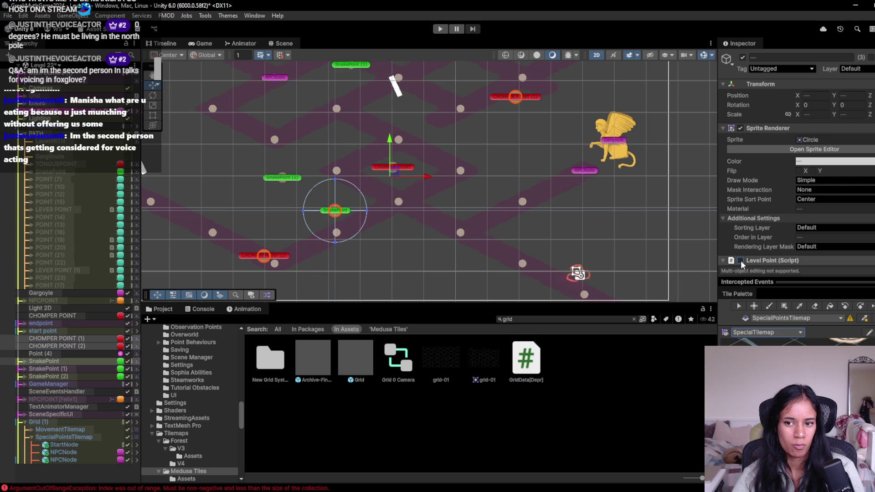
- Move the SnakePoint, chomper and Point (4) objects together above the Gargoyle
click(71, 363)
click(70, 368)
ctrl+click(67, 376)
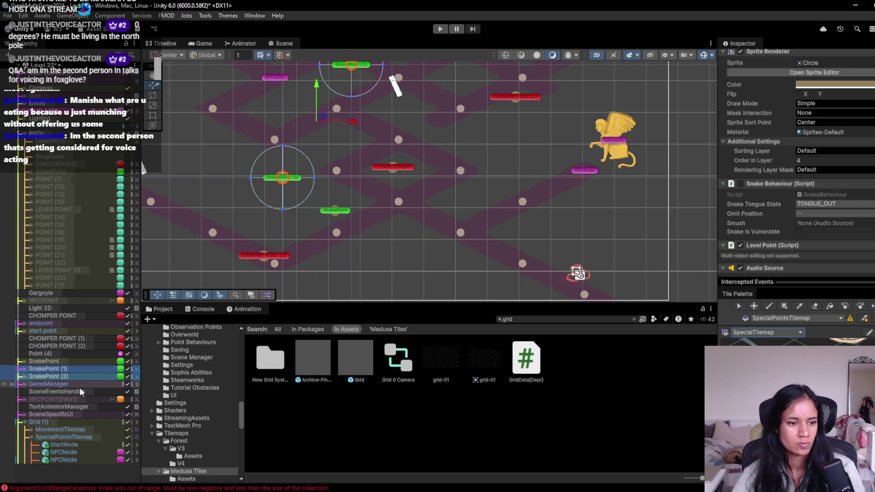
ctrl+click(79, 359)
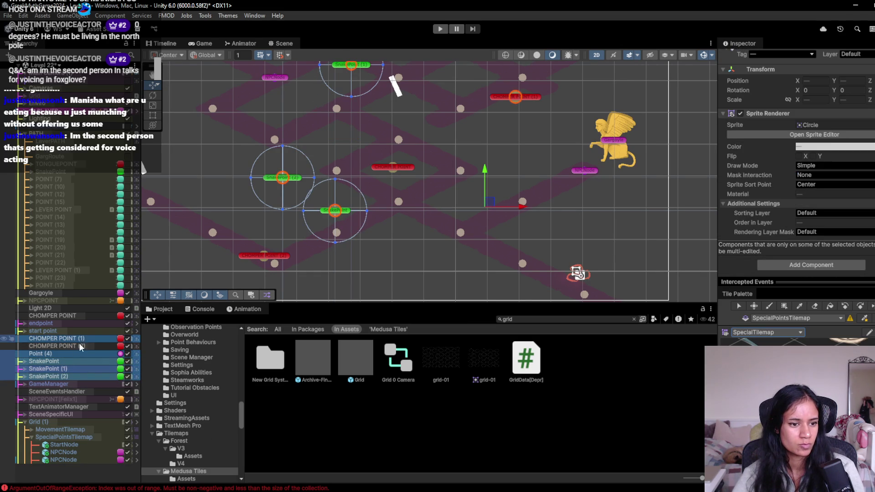
shift+click(80, 341)
ctrl+click(77, 315)
drag(84, 314, 81, 290)
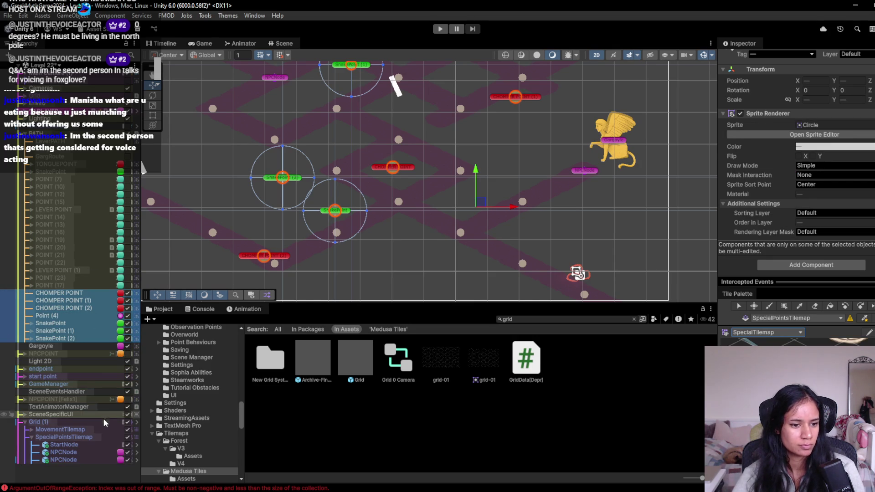
- Reorder NPCPOINT to sit just above the Gargoyle in the Hierarchy
drag(83, 353, 79, 343)
drag(87, 395, 81, 341)
scroll(834, 236, down, 3)
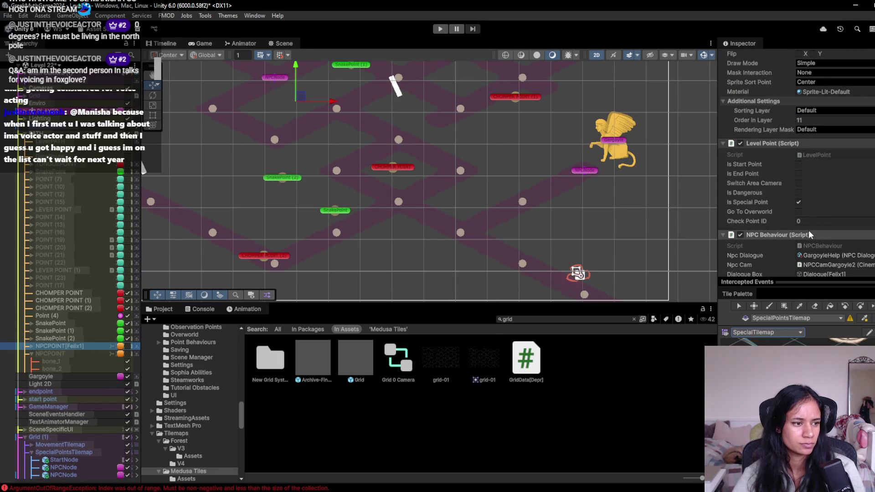
- Copy the NPC Behaviour component from NPCPOINT[Felix1]
scroll(821, 225, down, 3)
scroll(821, 224, down, 5)
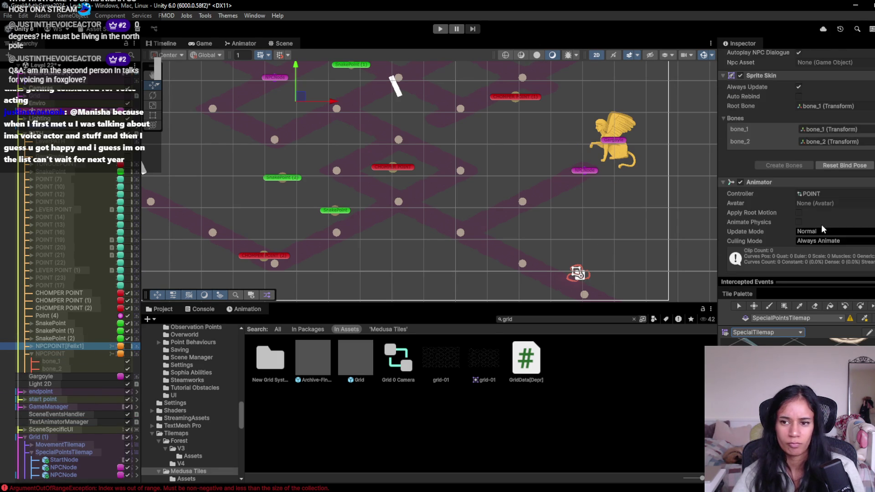
scroll(819, 222, up, 10)
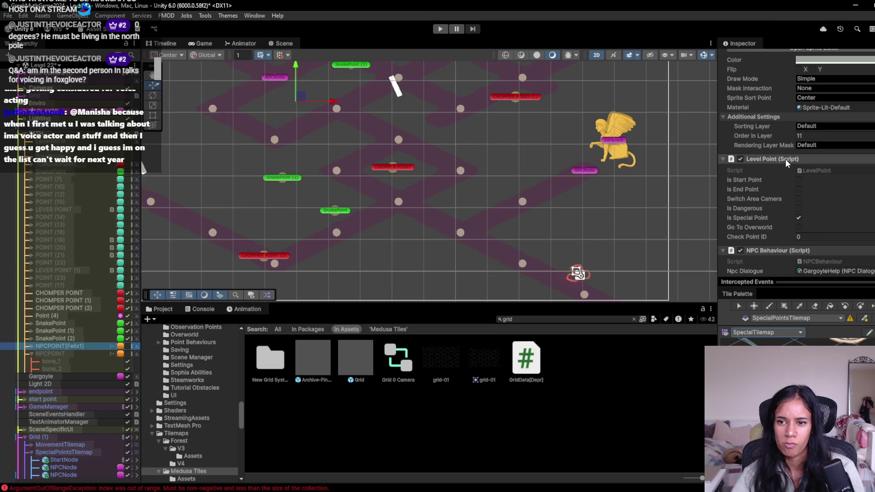
scroll(775, 224, down, 2)
right_click(772, 171)
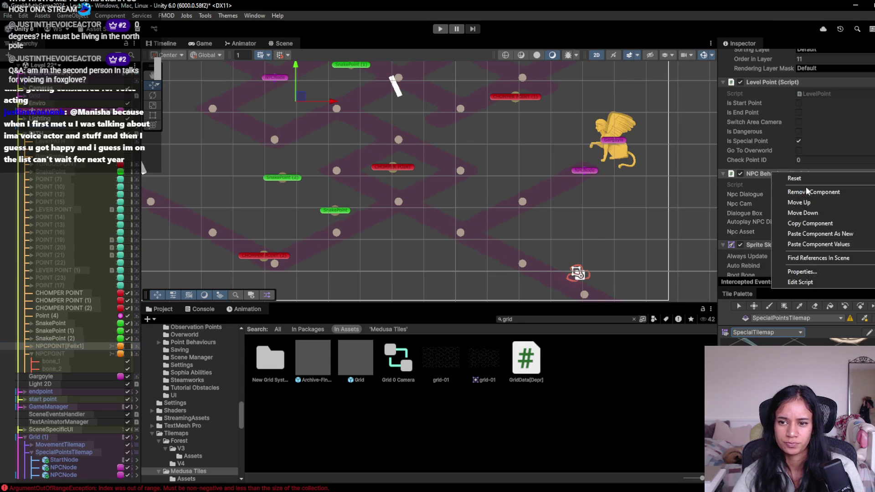
click(805, 224)
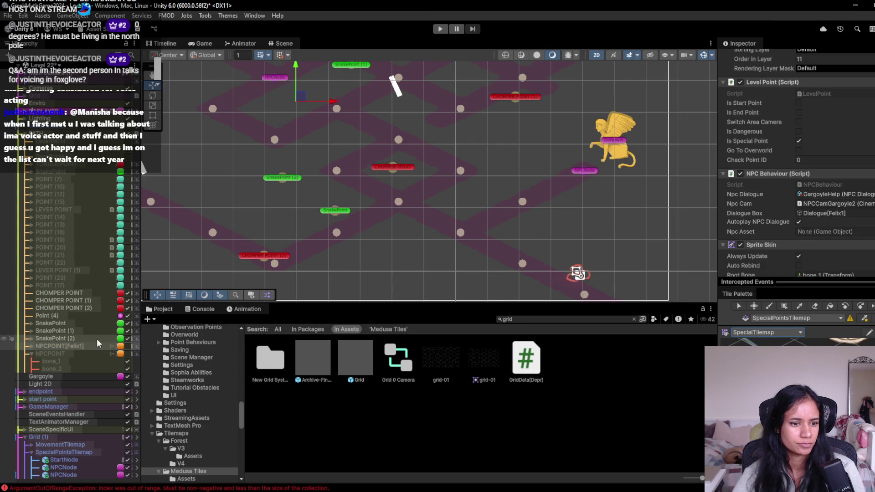
- Paste the copied values onto NPCNode's NPC Behaviour and play-test the level
double_click(73, 347)
scroll(793, 181, up, 3)
scroll(793, 181, up, 2)
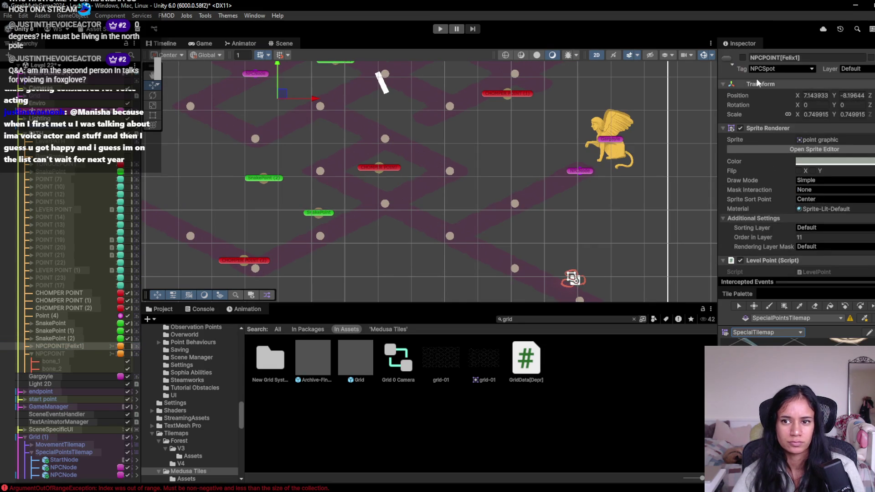
click(579, 171)
scroll(803, 236, down, 5)
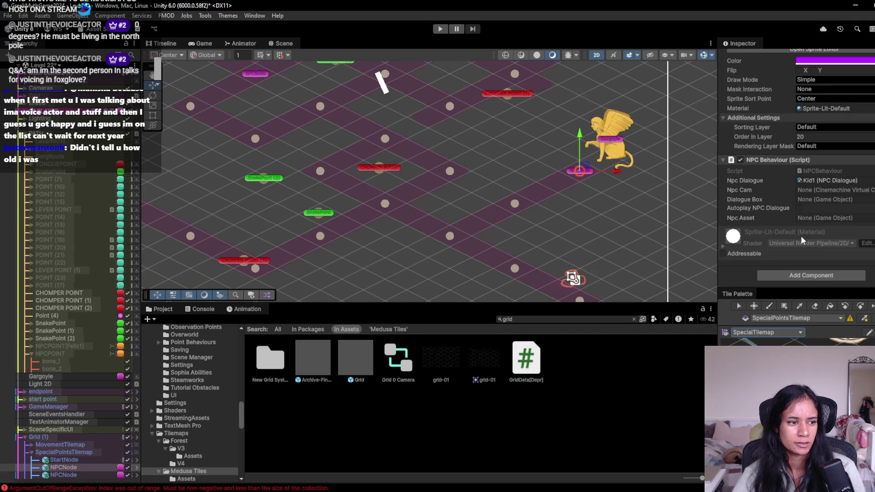
right_click(782, 162)
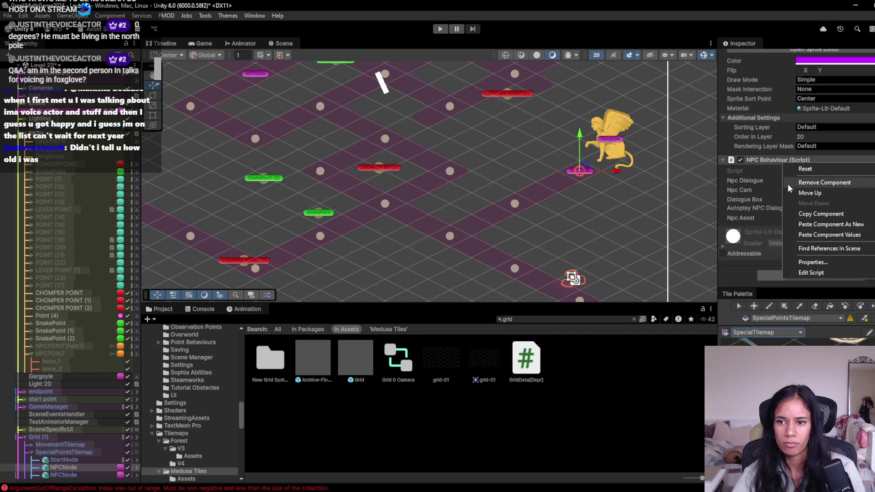
click(812, 233)
click(440, 29)
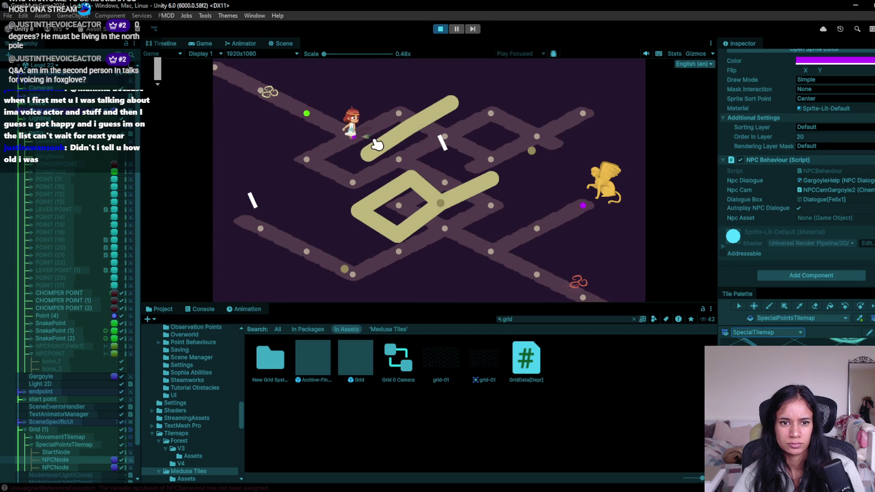
click(440, 29)
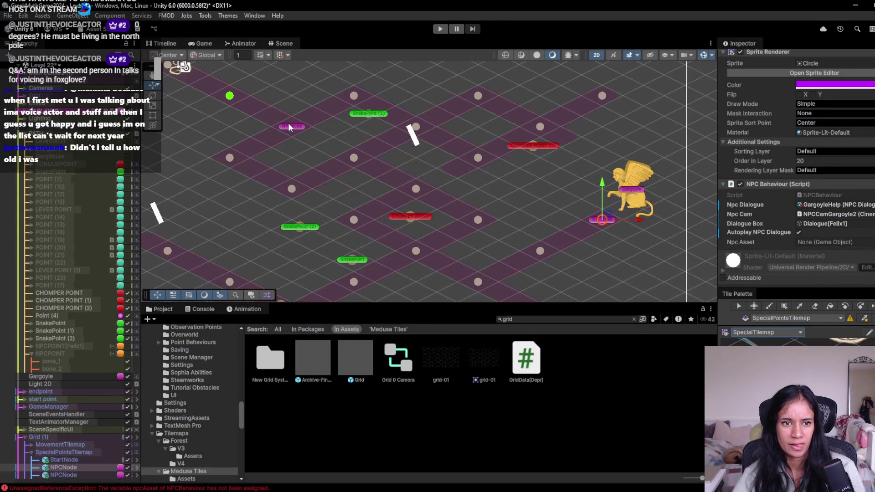
- Assign the Gargoyle object to NPCNode's Npc Asset field
click(289, 127)
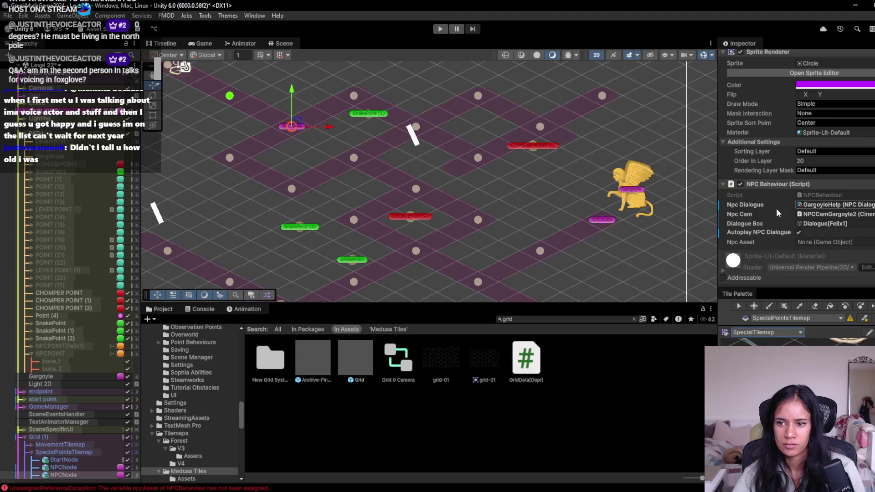
scroll(836, 64, up, 5)
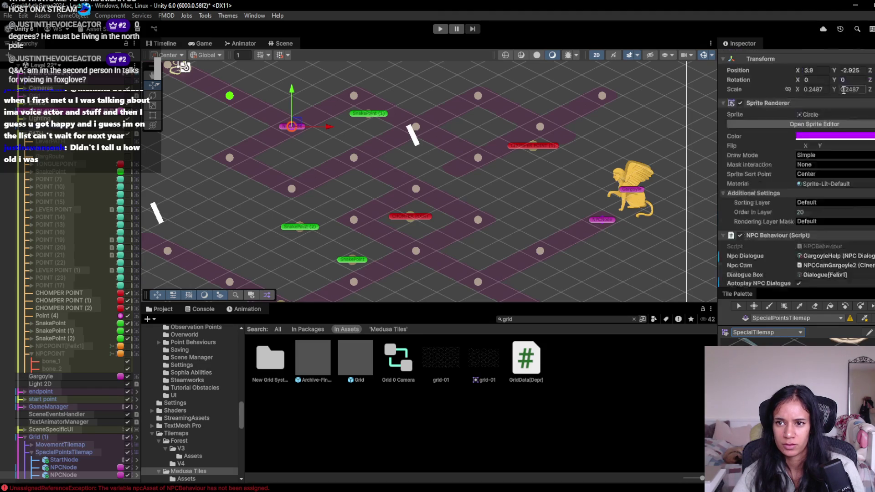
click(644, 185)
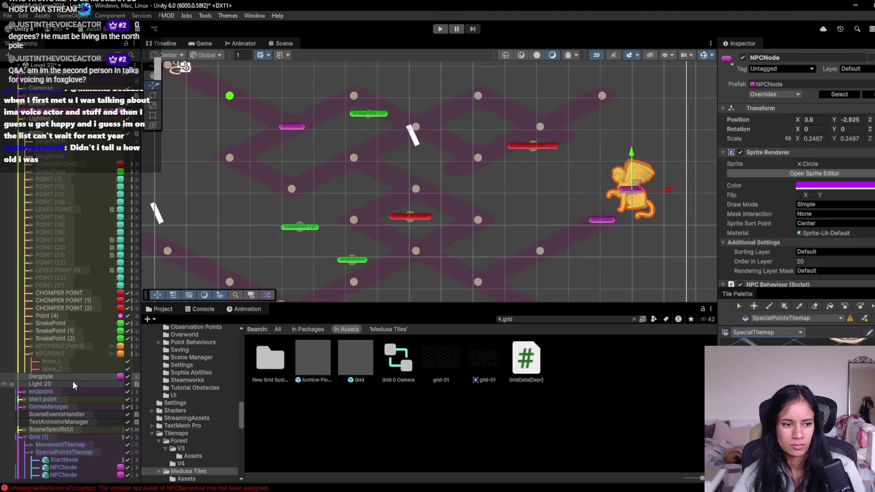
mouse_move(73, 375)
mouse_down()
mouse_move(384, 387)
mouse_move(780, 253)
mouse_move(870, 243)
mouse_move(842, 272)
mouse_move(840, 255)
mouse_up()
scroll(840, 255, up, 3)
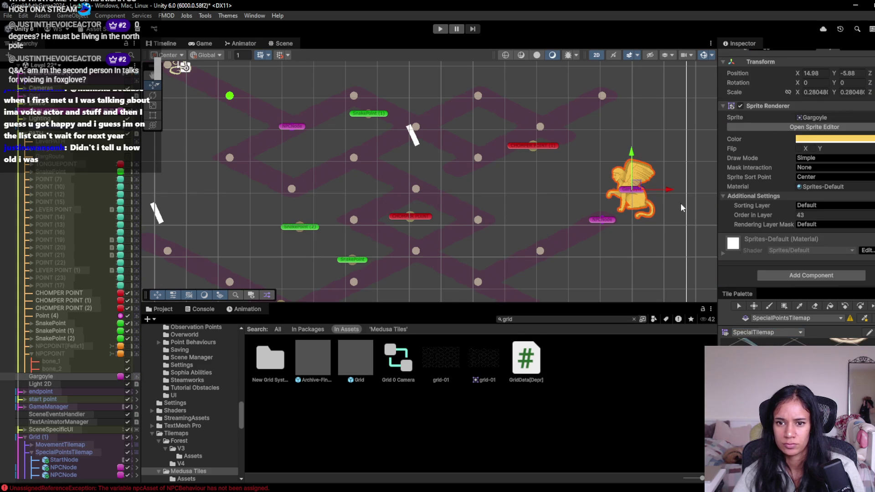
- Give the Gargoyle a yellow icon and start play mode
click(73, 376)
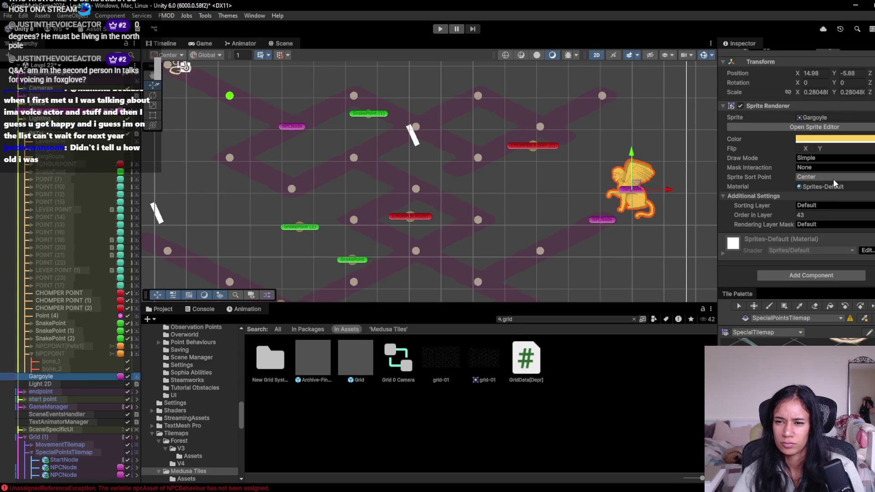
scroll(770, 101, up, 1)
click(731, 60)
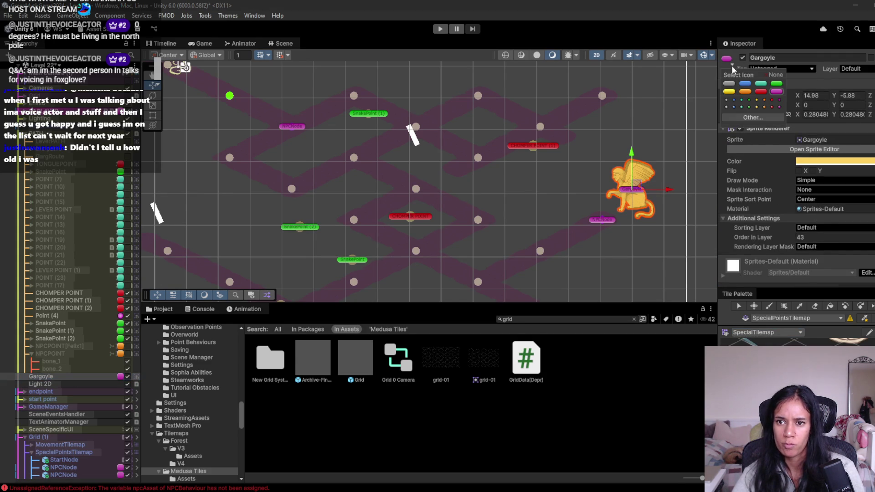
click(730, 92)
key(ctrl+p)
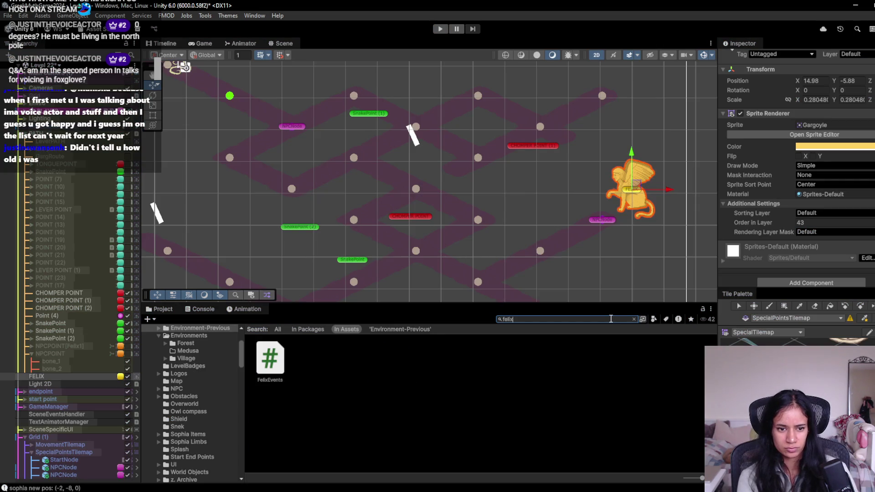
- Set FELIX's sprite to the image 1 artwork from the Art > NPC folder
key(Escape)
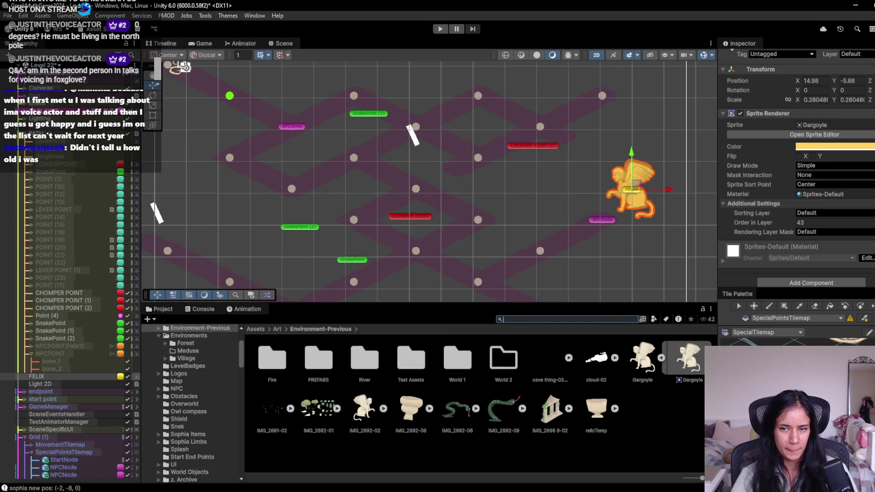
click(278, 329)
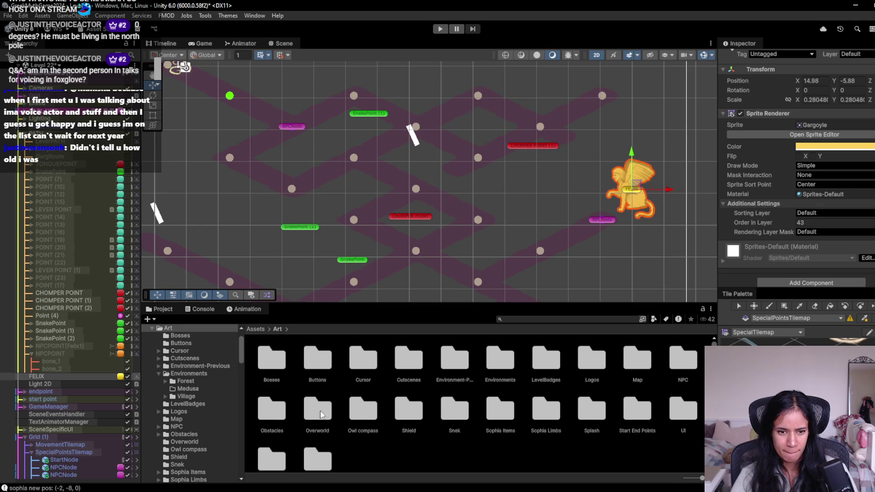
scroll(509, 413, down, 1)
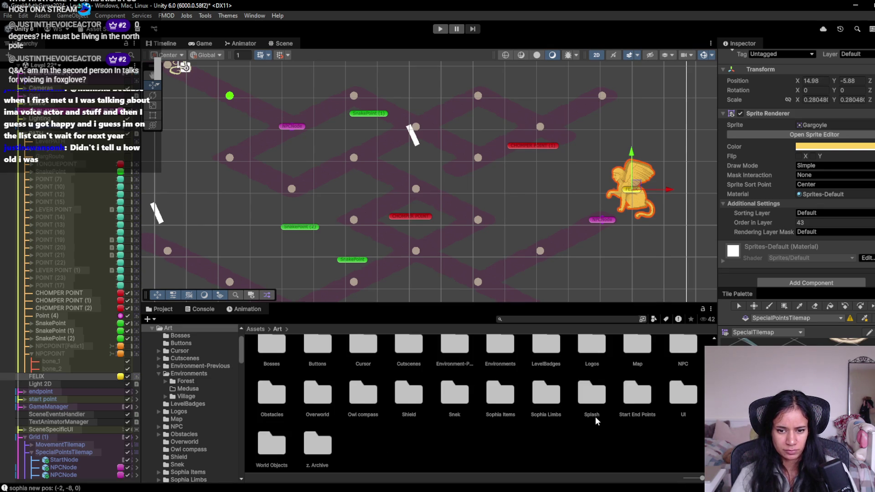
double_click(693, 349)
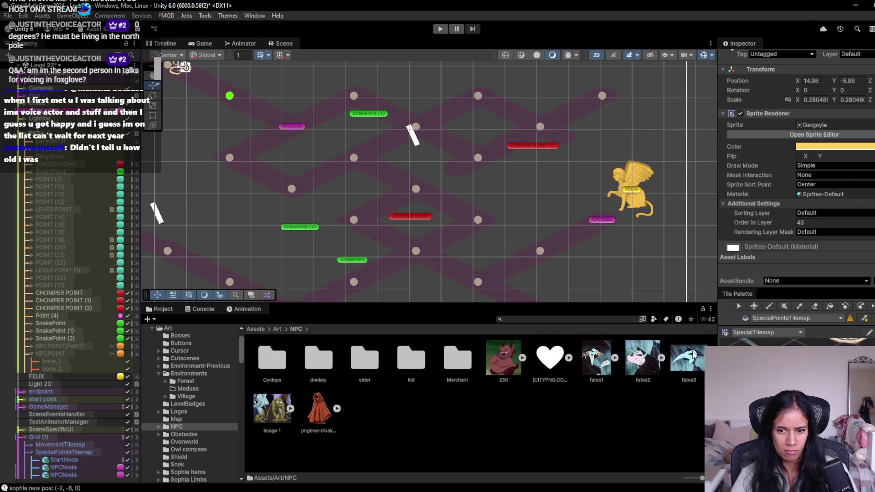
mouse_move(293, 411)
mouse_down()
mouse_move(677, 289)
mouse_move(776, 122)
mouse_up()
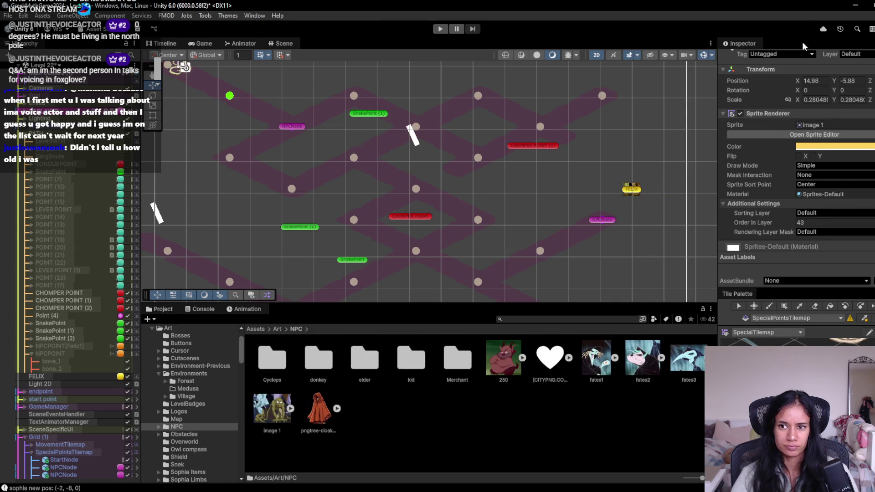
click(688, 139)
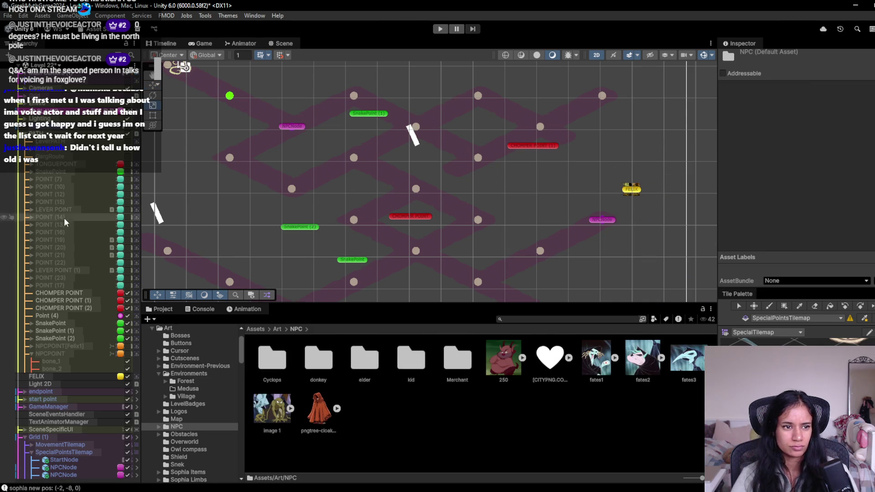
- Scale FELIX to 1.18, flip it on X, nudge it right, and run the game
click(83, 376)
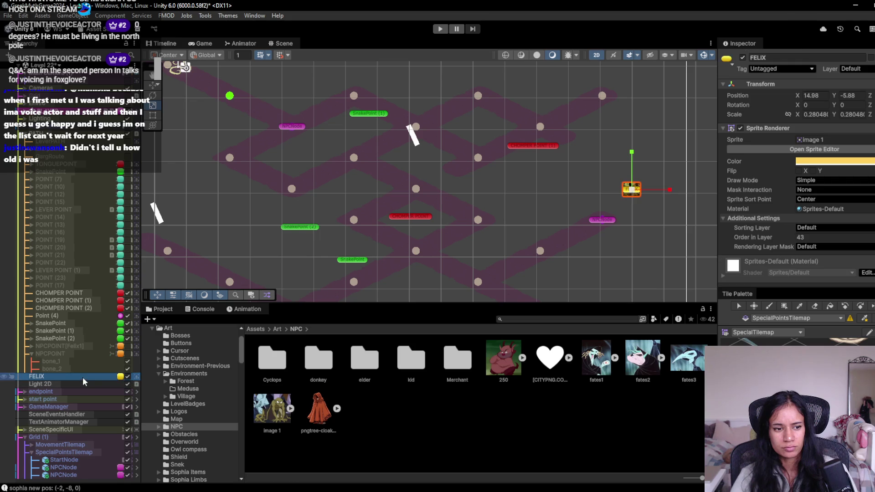
drag(727, 115, 741, 122)
click(799, 171)
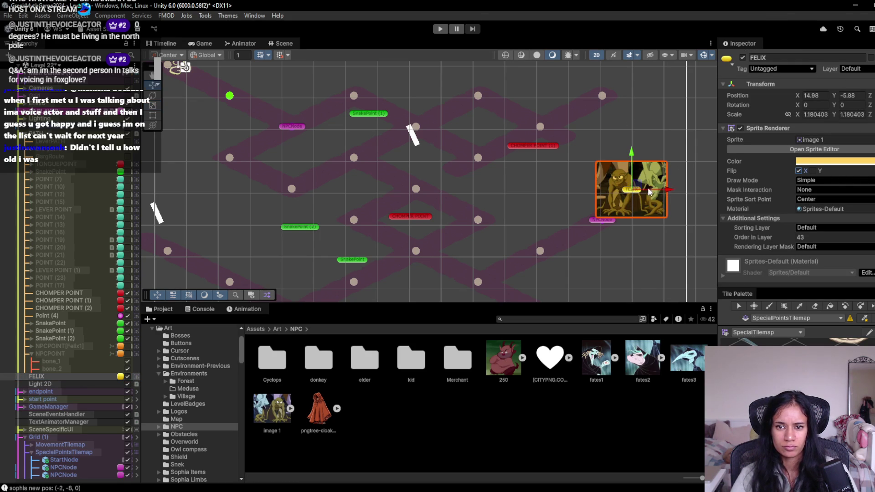
drag(637, 188, 647, 187)
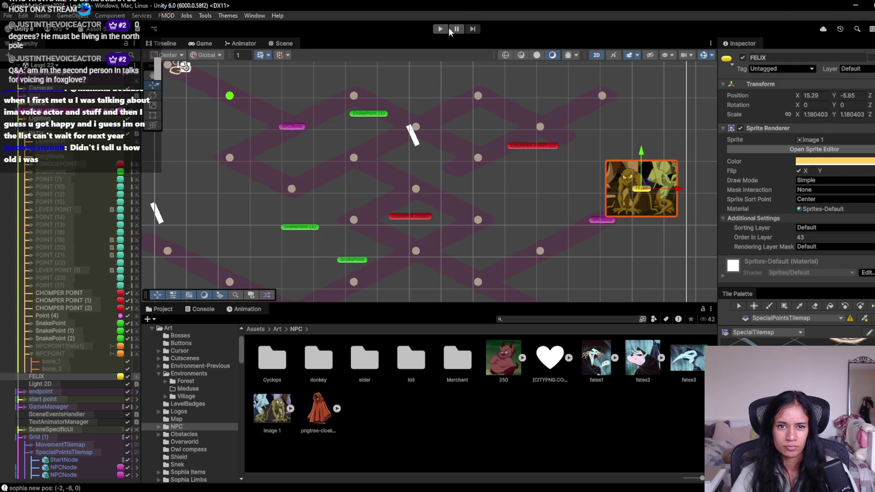
click(440, 30)
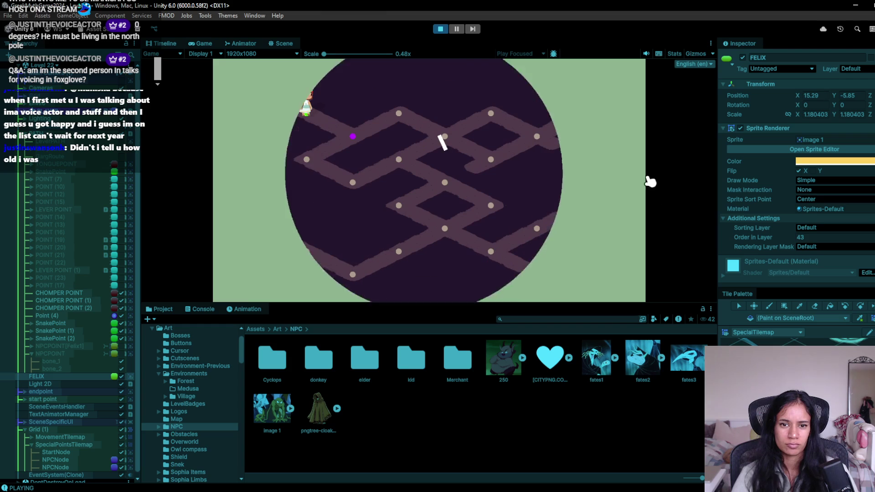
click(353, 137)
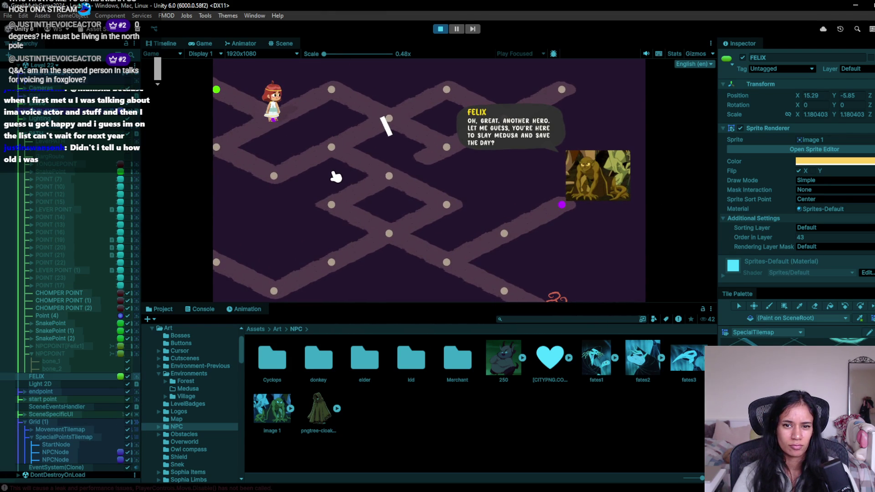
click(323, 169)
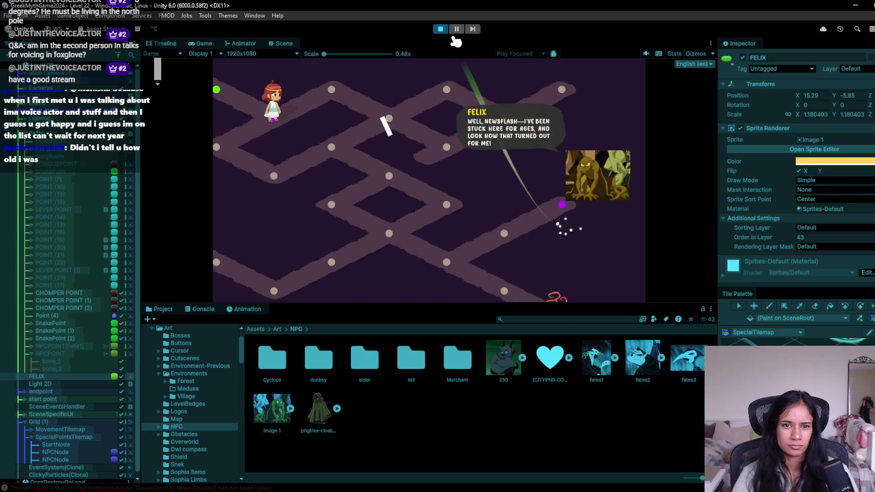
click(440, 29)
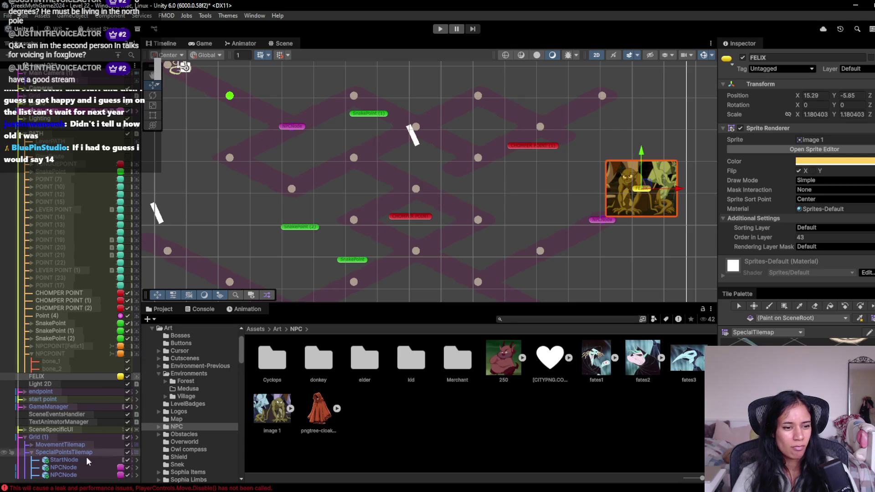
click(25, 437)
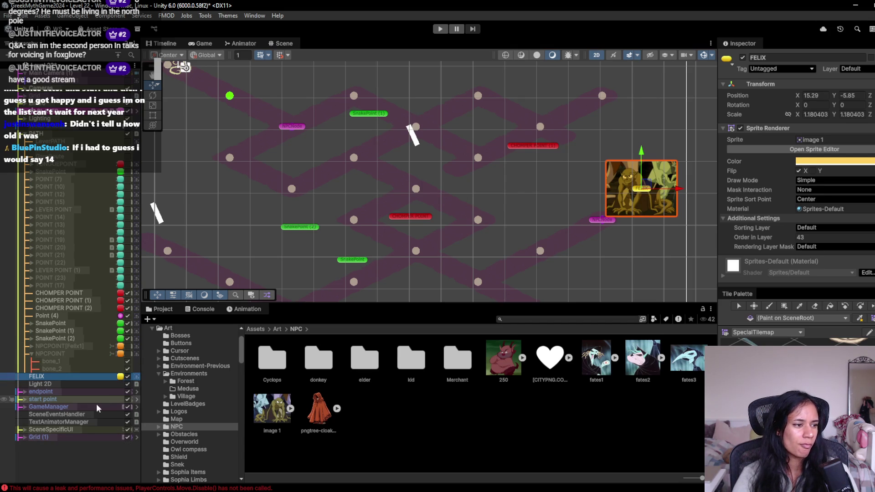
click(441, 30)
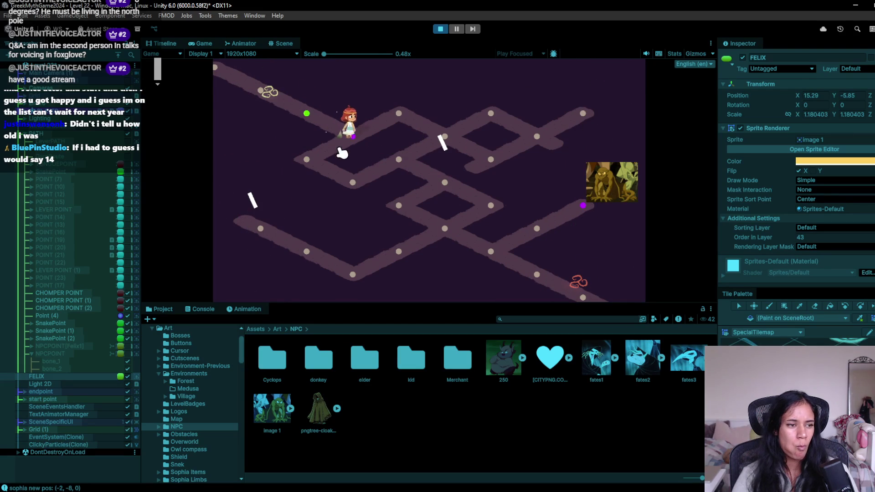
click(318, 150)
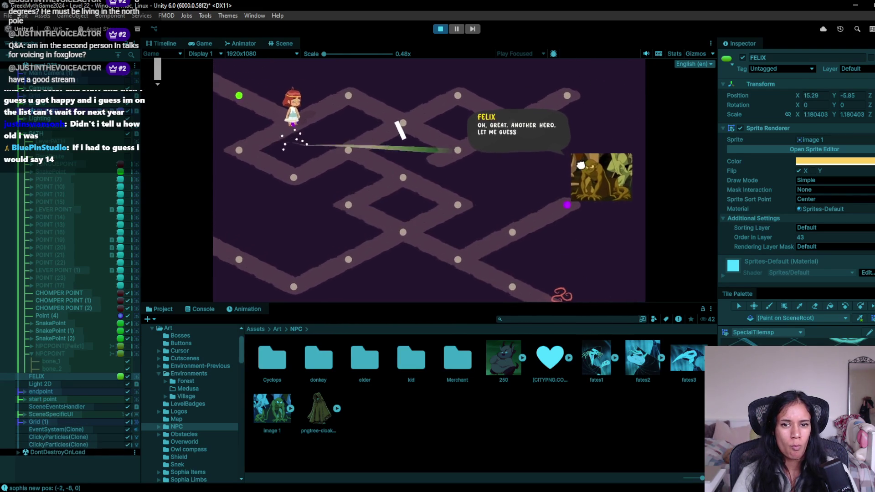
click(574, 167)
click(540, 171)
click(566, 182)
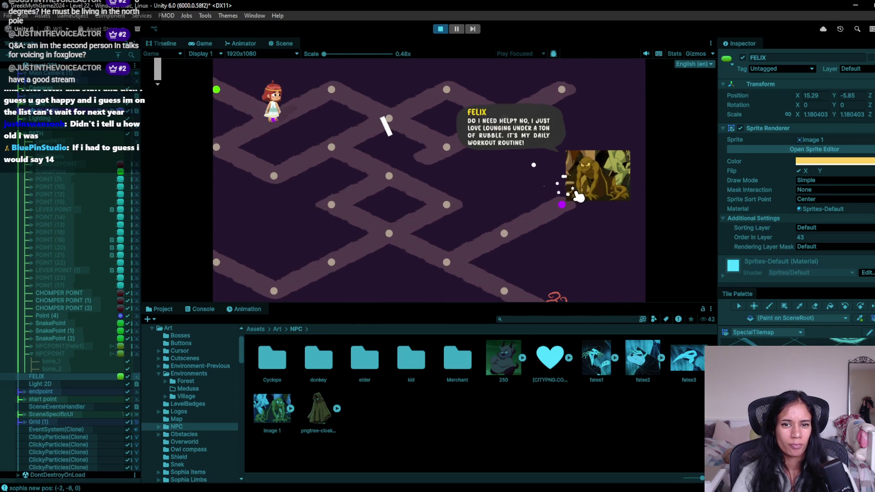
click(578, 197)
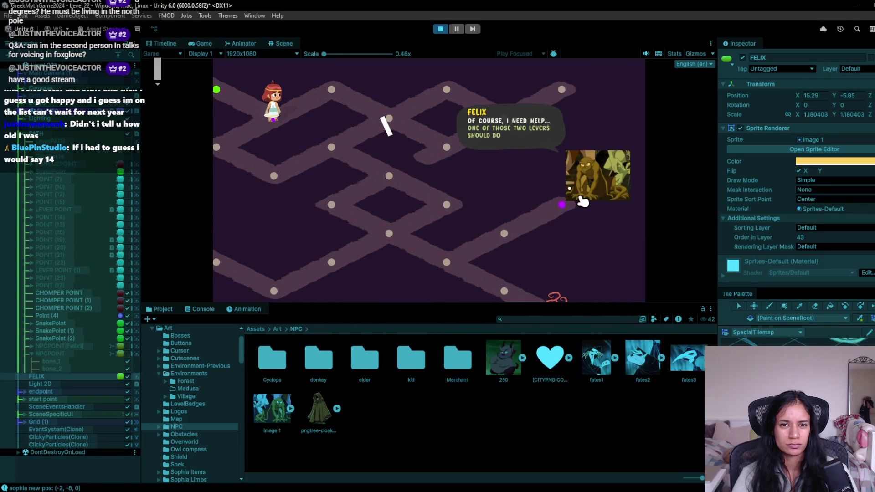
click(581, 199)
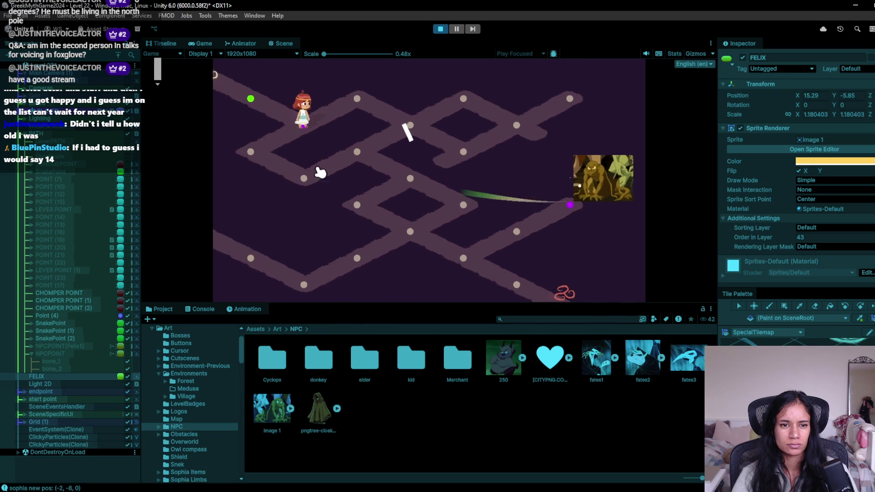
click(353, 180)
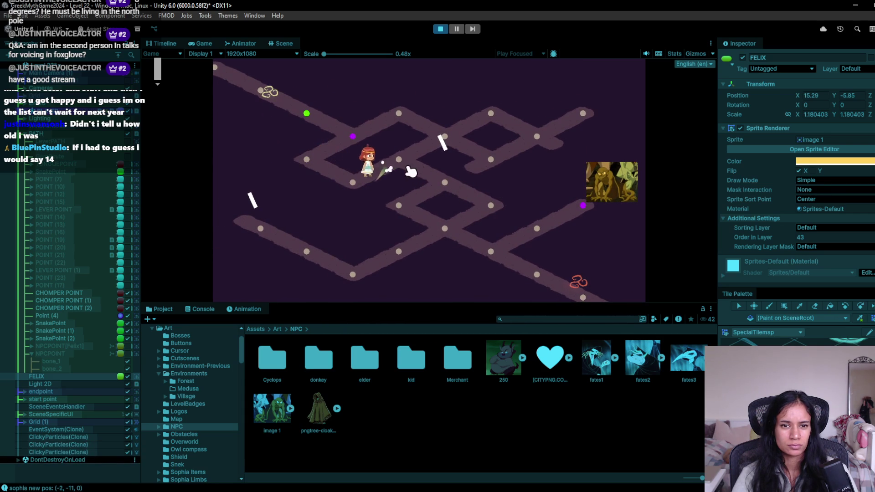
click(441, 233)
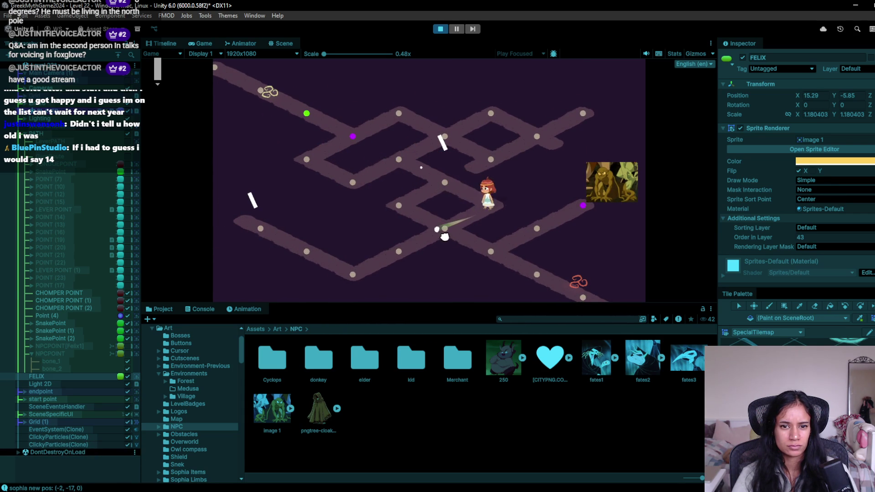
click(312, 250)
click(238, 223)
click(299, 254)
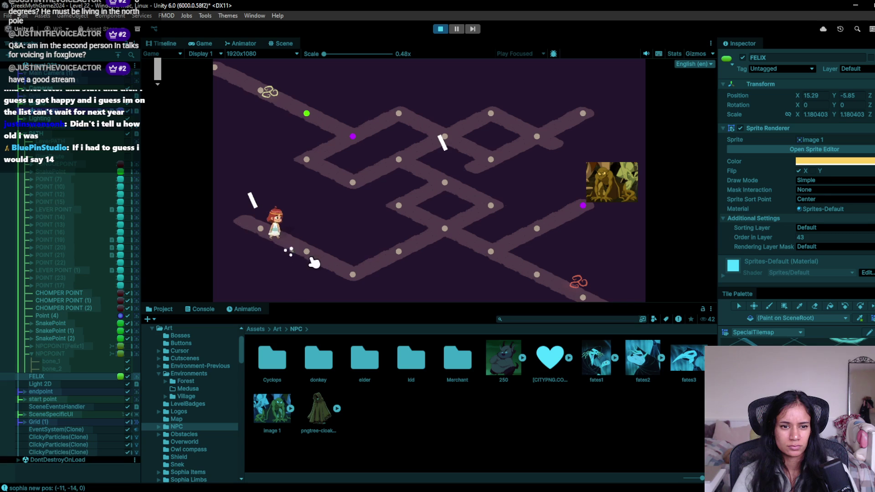
click(452, 225)
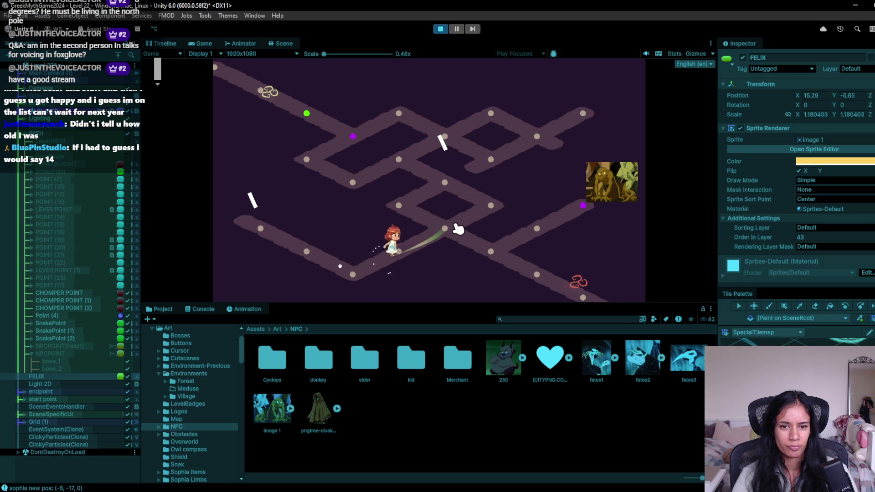
click(479, 213)
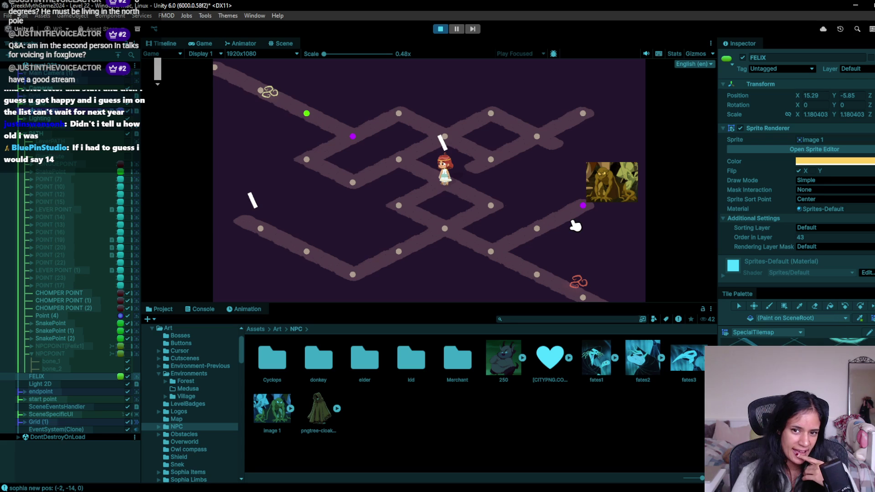
click(440, 30)
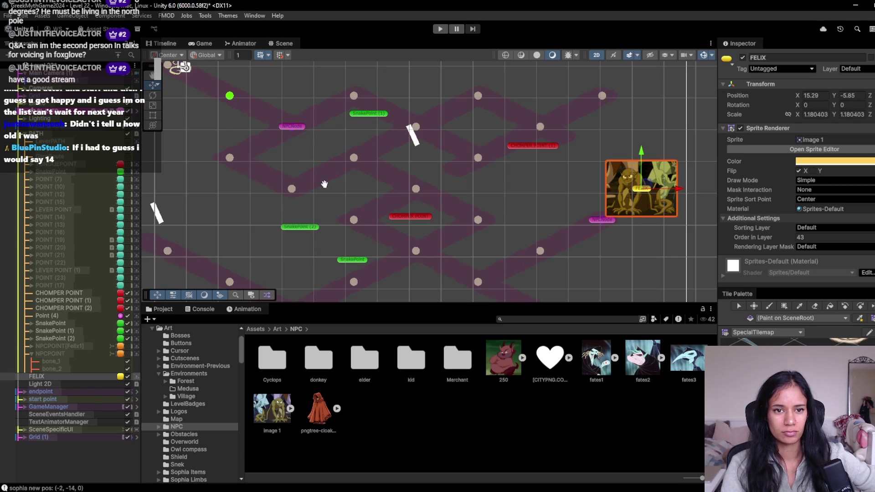
- Move the Grid (1) level grid up and to the left
drag(299, 172, 354, 86)
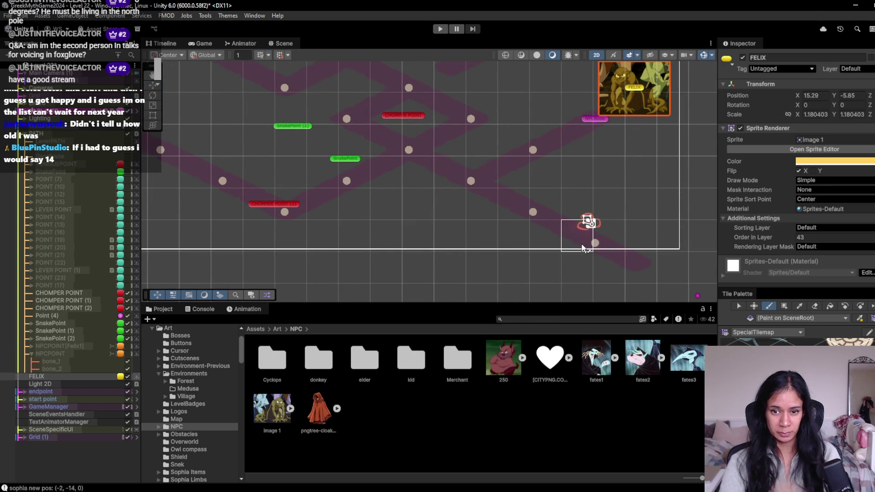
click(70, 437)
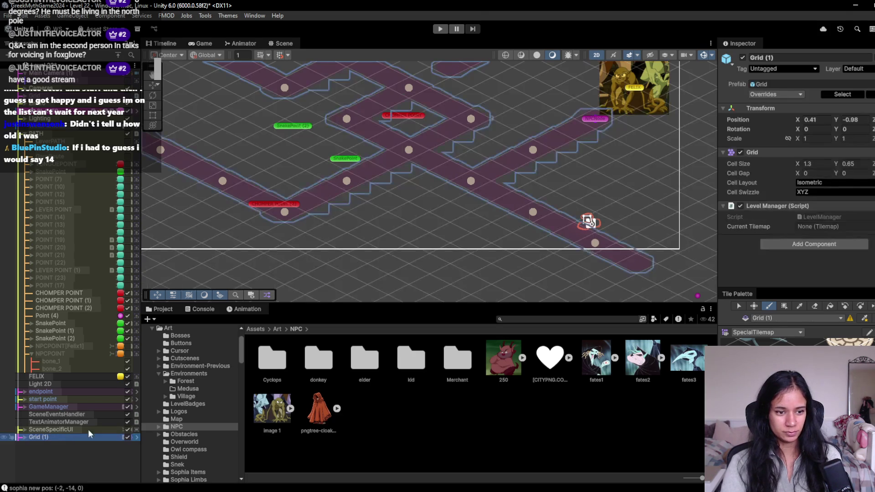
scroll(588, 223, down, 2)
scroll(552, 259, down, 3)
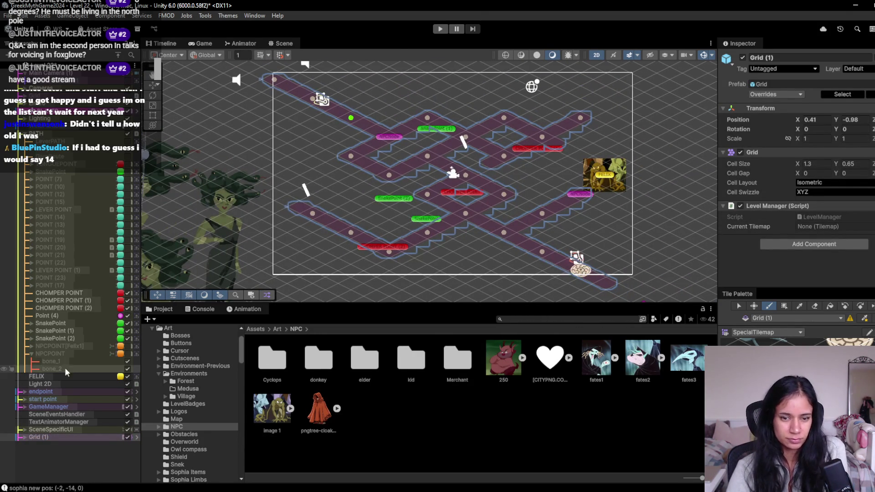
click(58, 437)
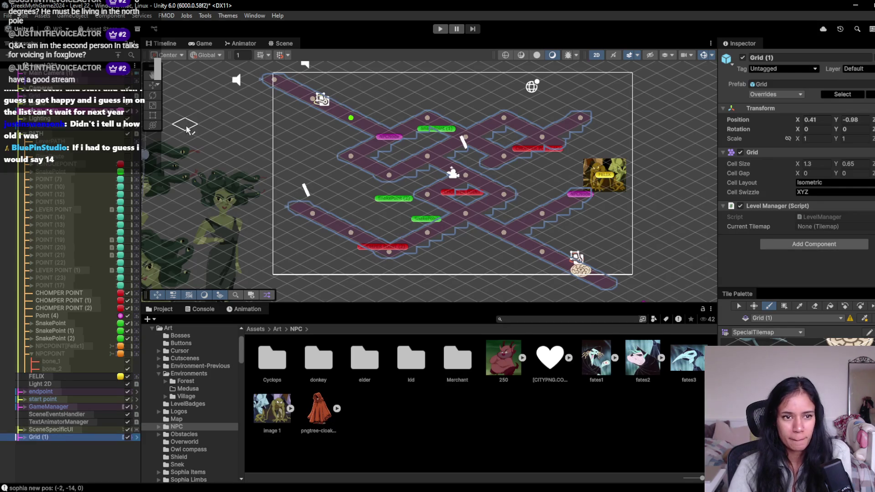
click(154, 86)
mouse_move(403, 143)
mouse_down()
mouse_move(395, 122)
mouse_move(402, 129)
mouse_move(392, 131)
mouse_up()
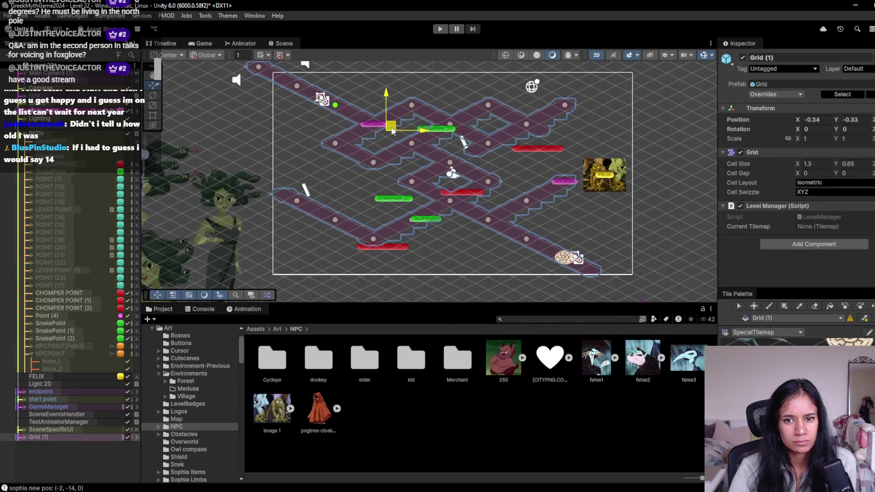
- Move FELIX up-left to about 14.37, -5.37 and run the game
click(597, 188)
drag(609, 172, 593, 160)
click(441, 29)
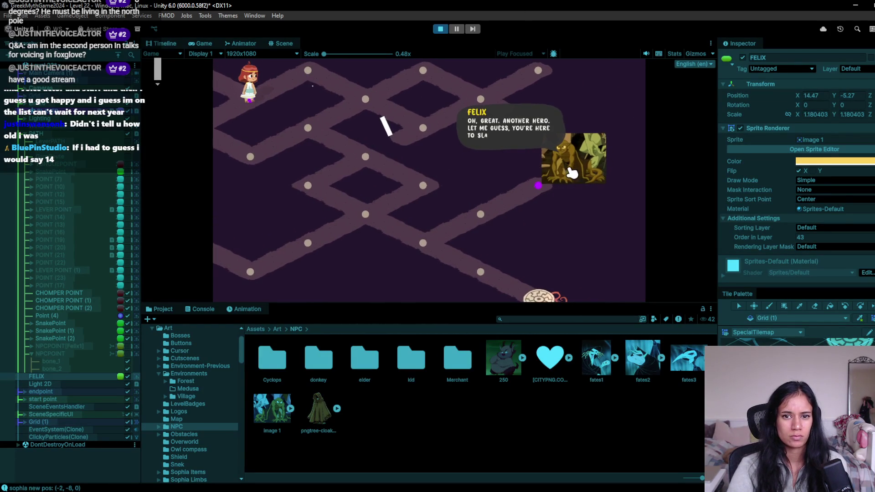
- Click through FELIX's dialogue to the two-levers line across two runs, then stop playing
click(565, 185)
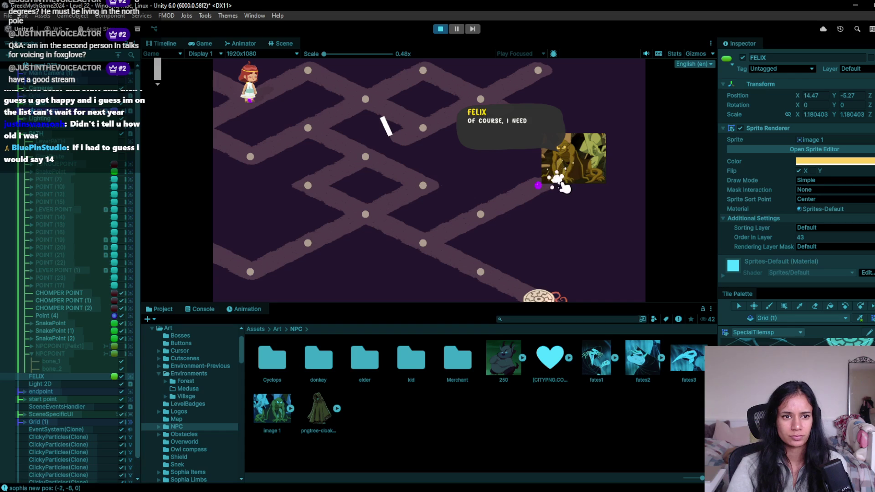
key(ctrl+p)
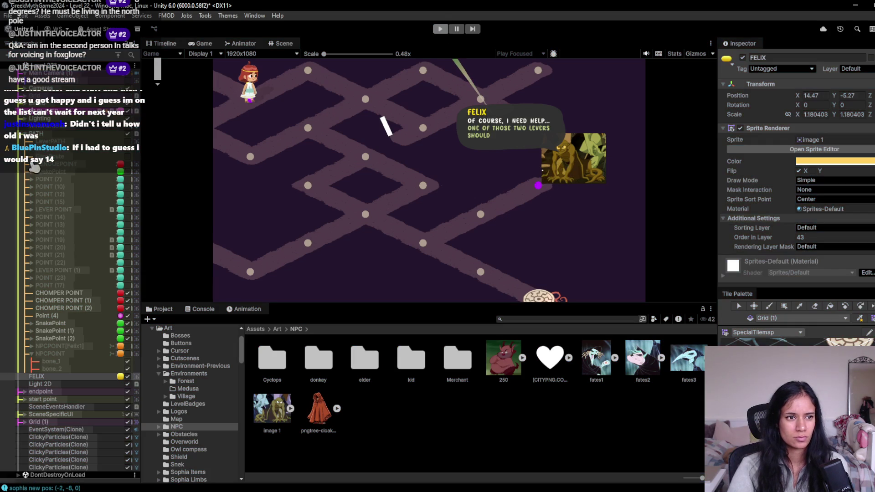
click(440, 32)
click(359, 151)
click(542, 181)
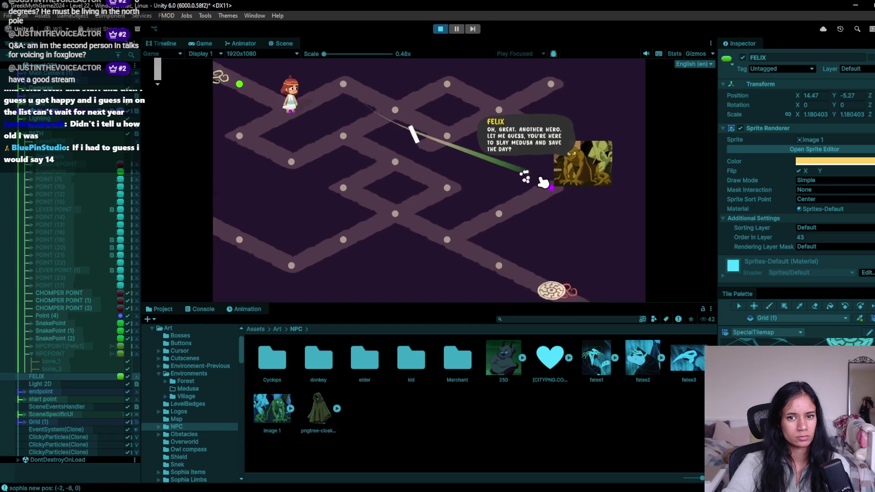
click(541, 185)
click(539, 190)
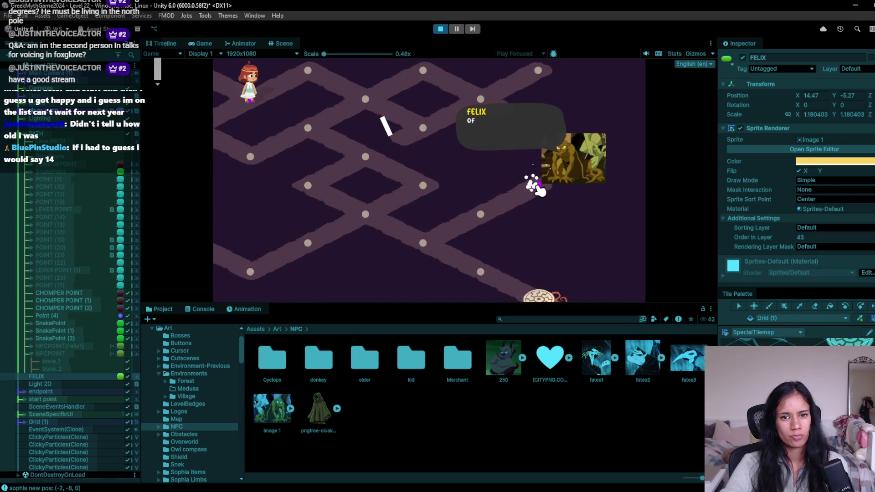
click(583, 174)
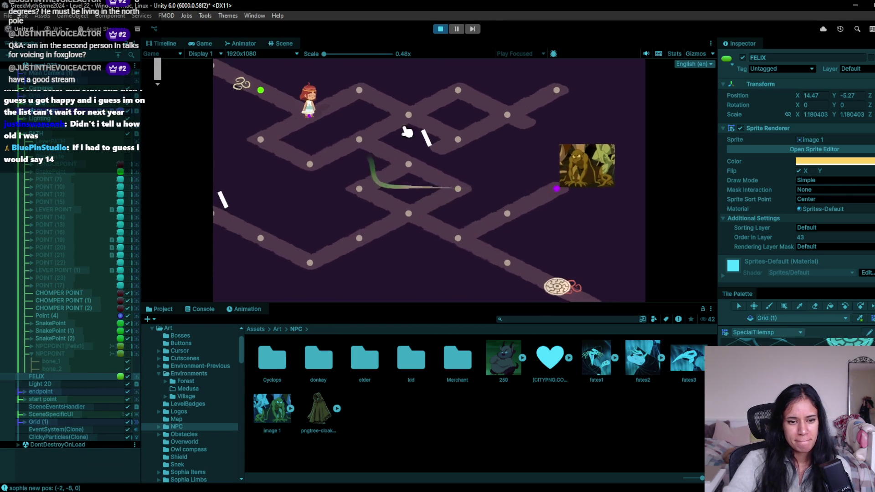
click(440, 29)
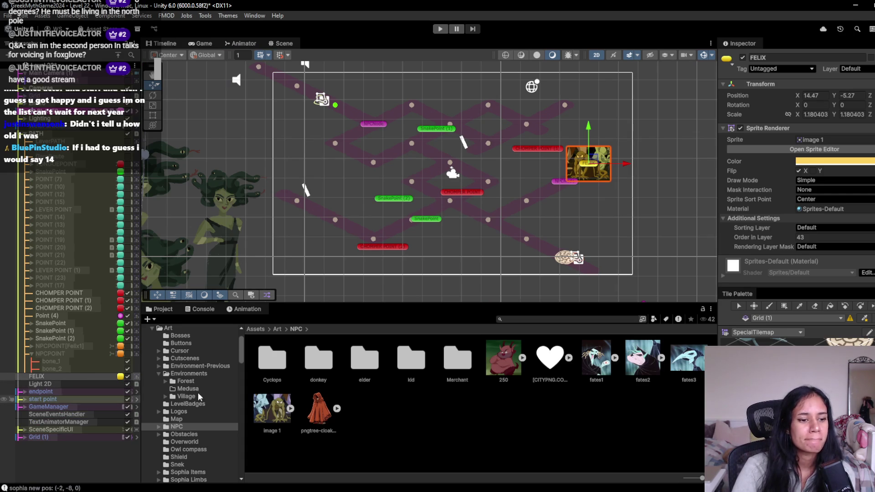
- Open the GargoyleHelp dialogue asset used by the NPCNode
click(563, 182)
scroll(859, 263, down, 5)
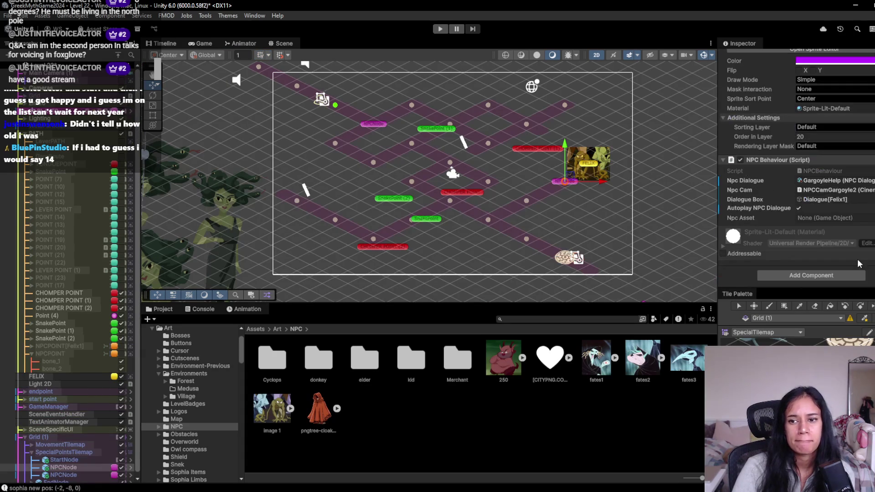
click(850, 201)
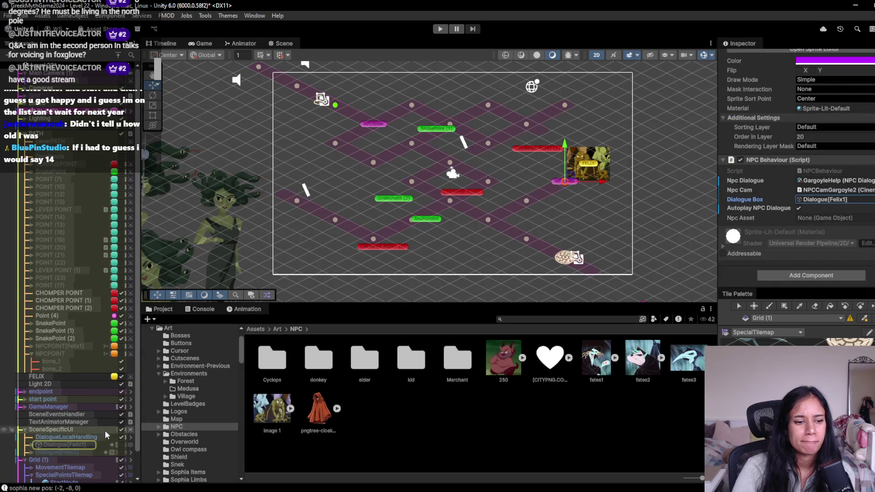
click(833, 180)
click(313, 359)
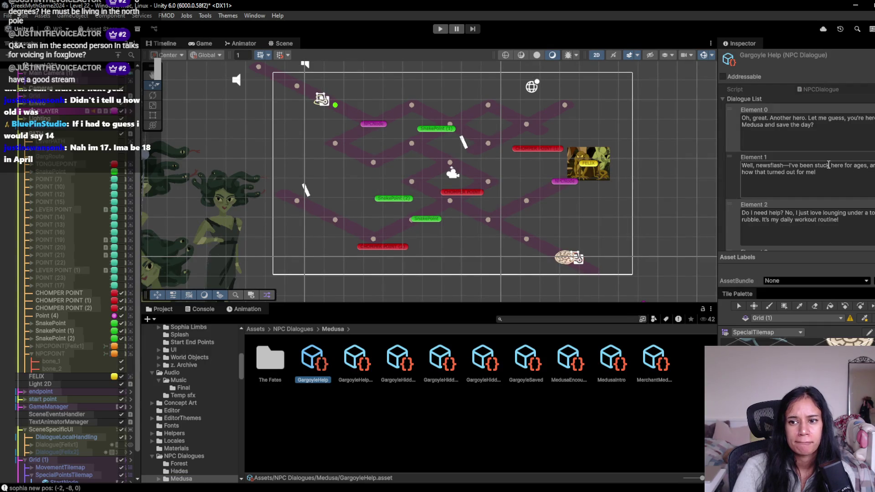
- In Element 1, replace the dash after 'newsflash' with a comma
click(789, 166)
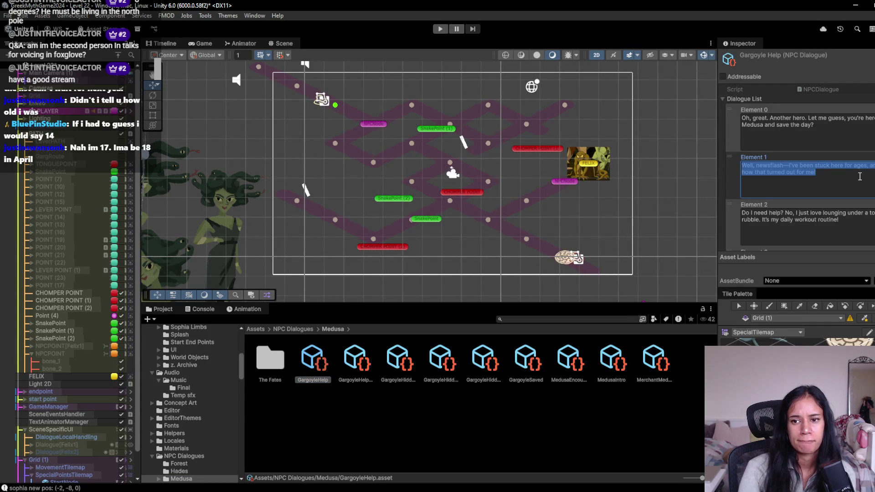
click(790, 166)
key(BackSpace)
key(BackSpace)
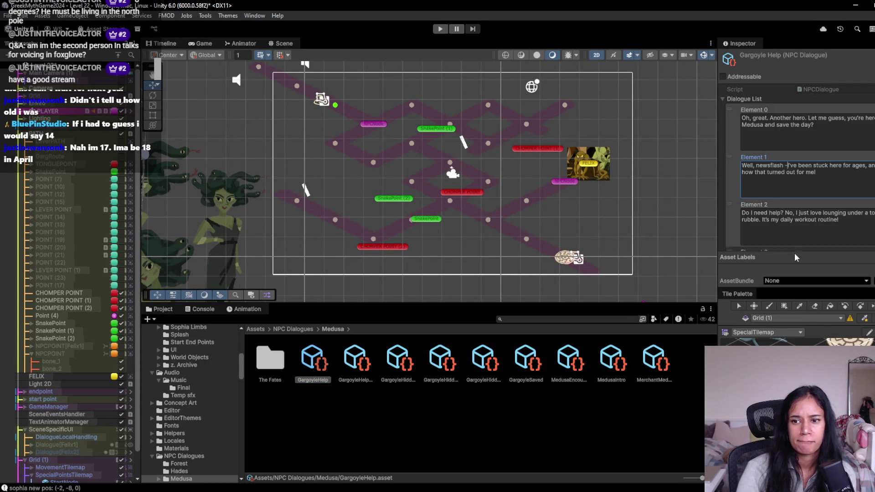
scroll(805, 217, down, 3)
key(BackSpace)
key(BackSpace)
text(,)
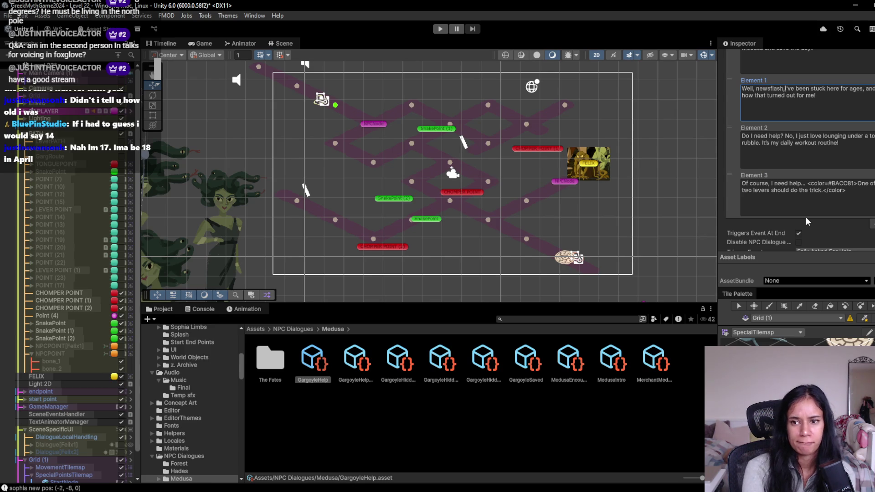
scroll(859, 191, down, 1)
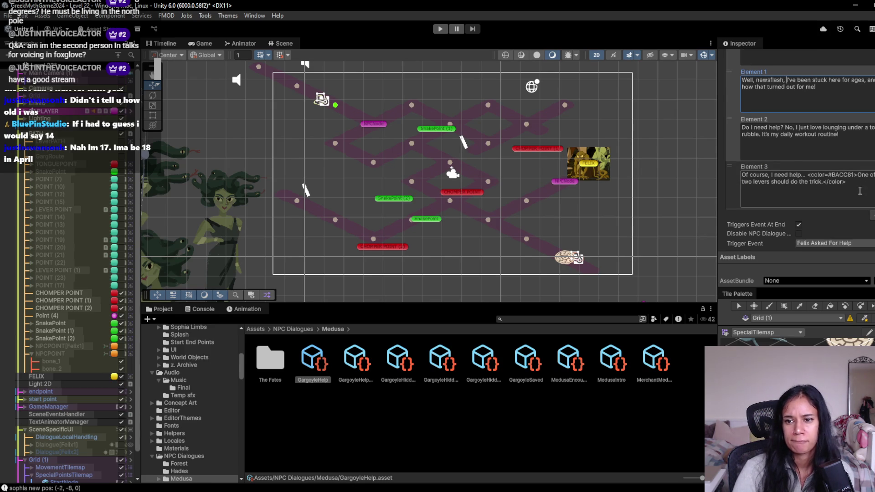
scroll(860, 191, up, 4)
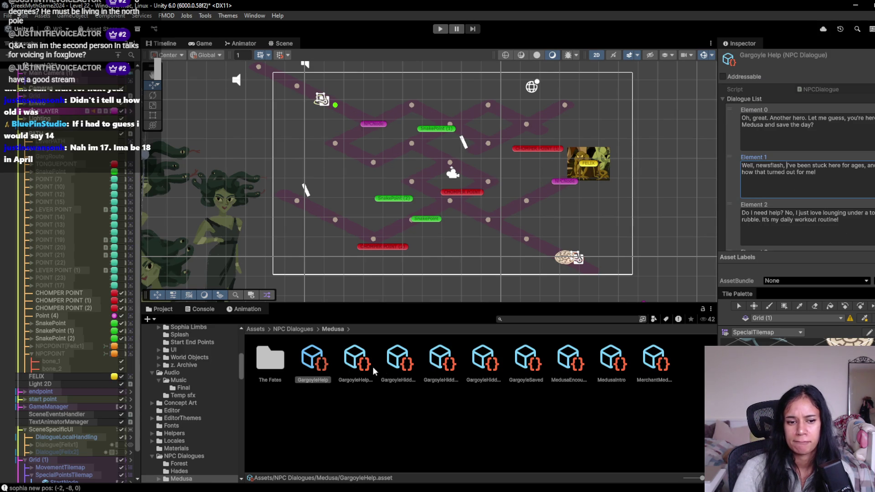
- Review the GargoyleHelpShort and GargoyleHiddenPaths dialogue assets
click(354, 367)
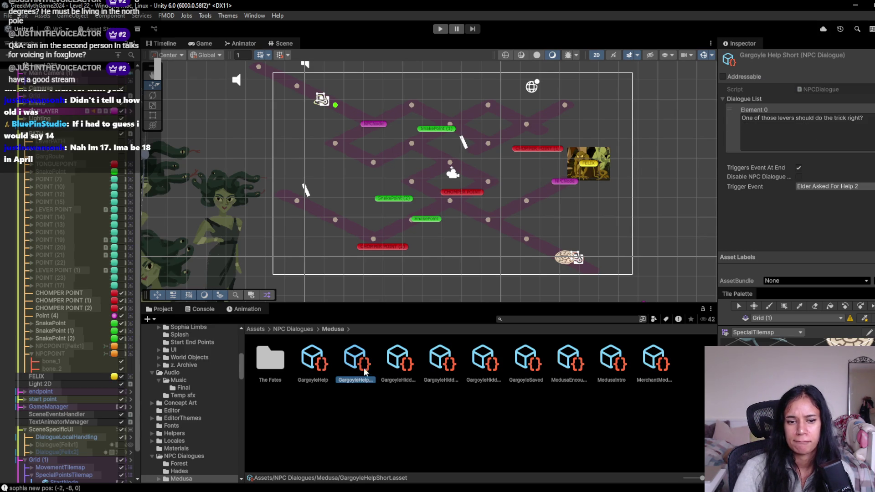
click(394, 363)
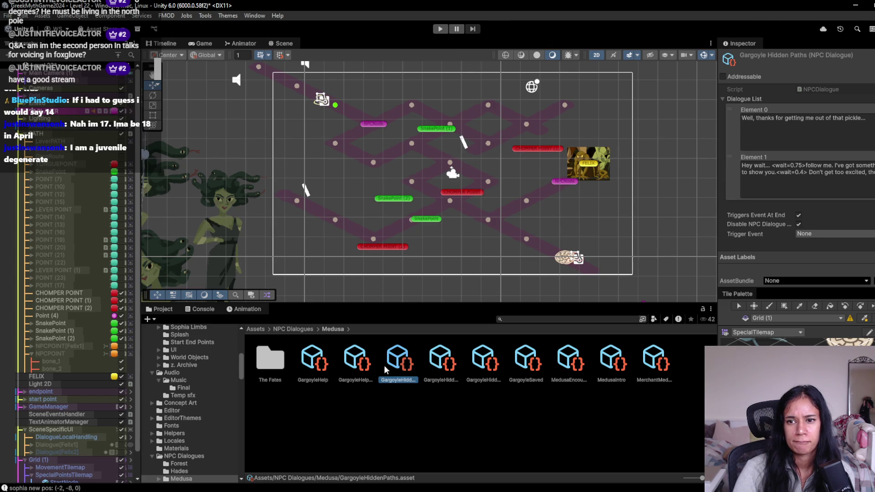
click(348, 364)
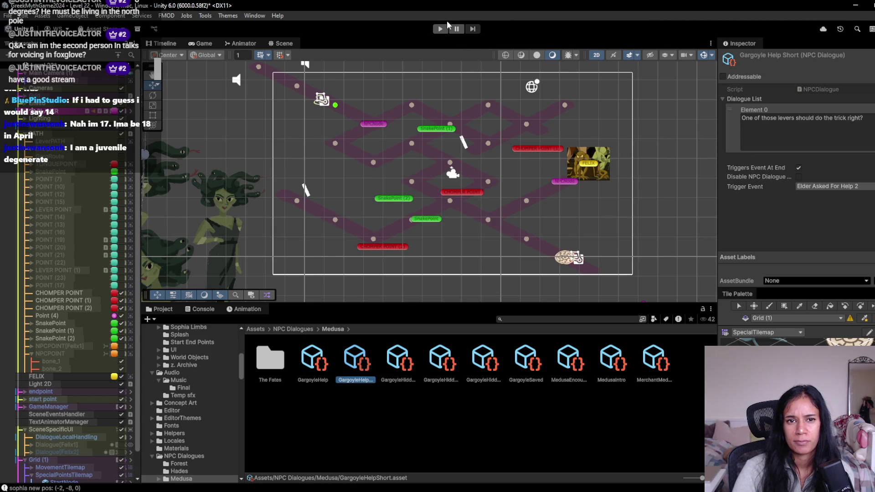
click(441, 29)
- Walk Sophia to Felix and click through all of his help dialogue lines
click(332, 121)
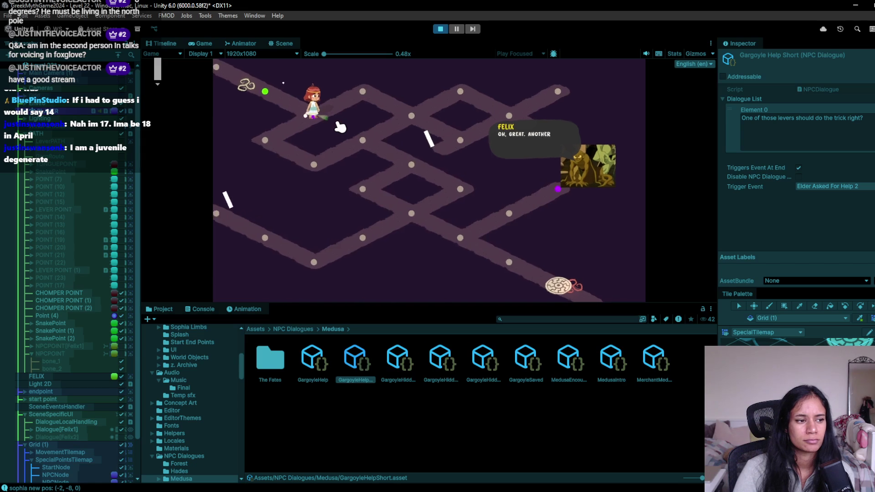
click(540, 163)
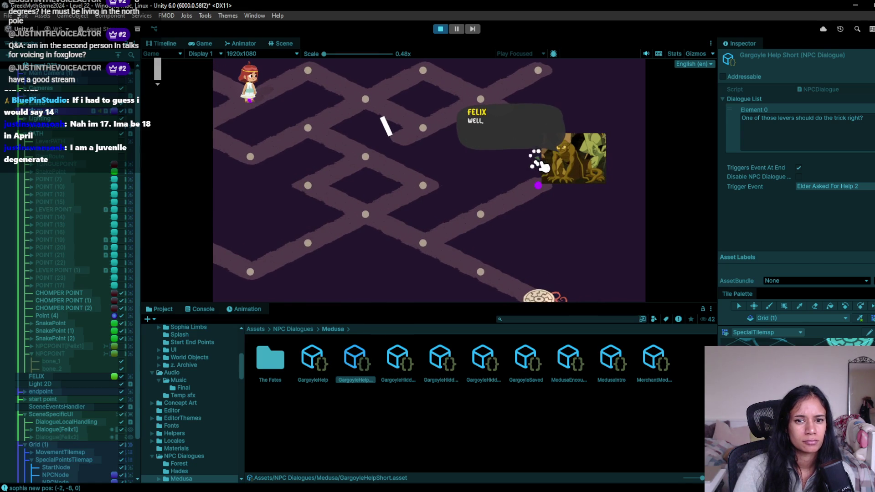
click(542, 164)
click(541, 164)
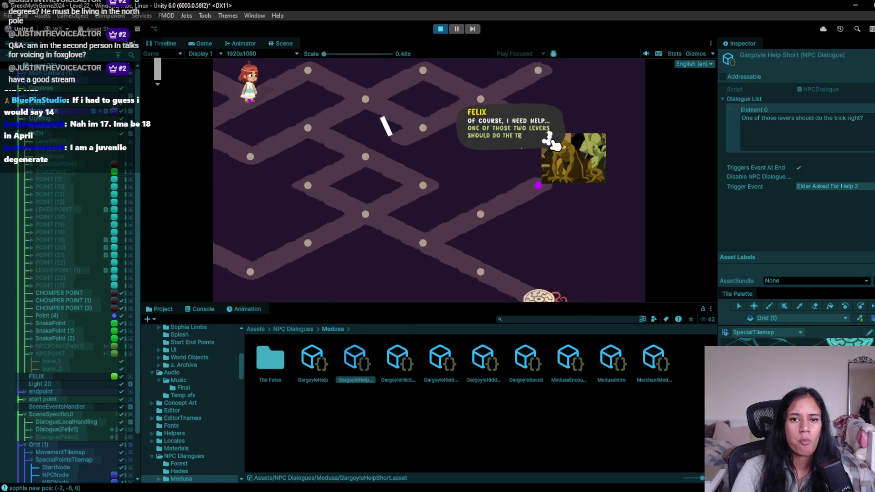
click(549, 142)
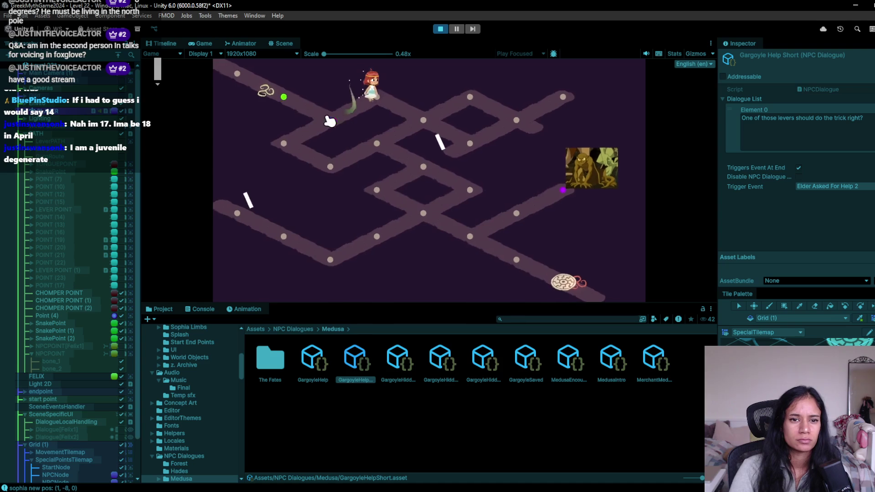
- Walk Sophia around the maze's path nodes, then stop the play test
click(330, 122)
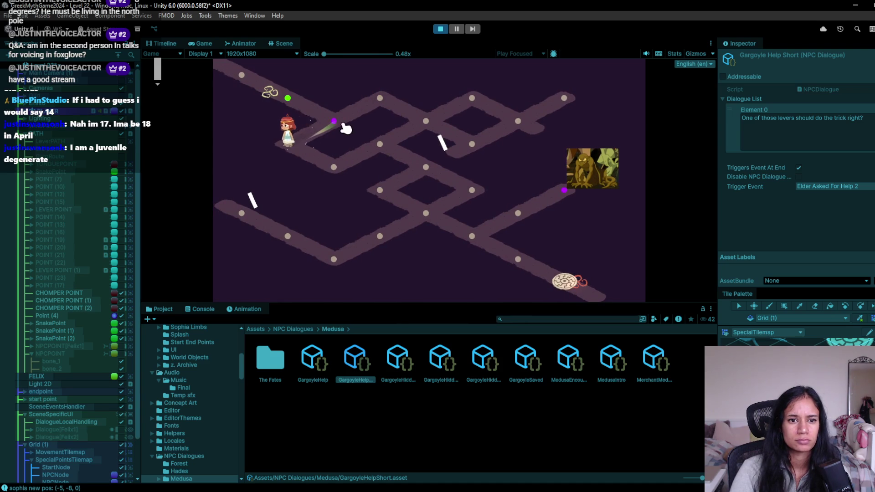
click(563, 189)
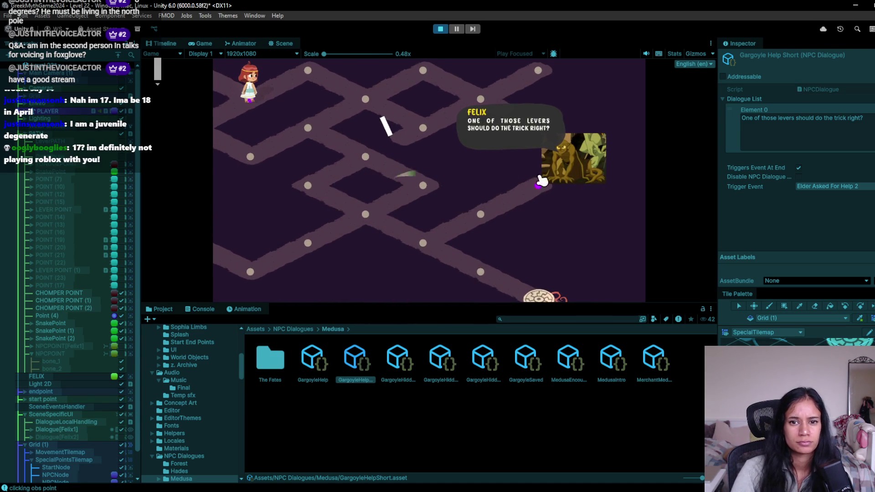
click(558, 185)
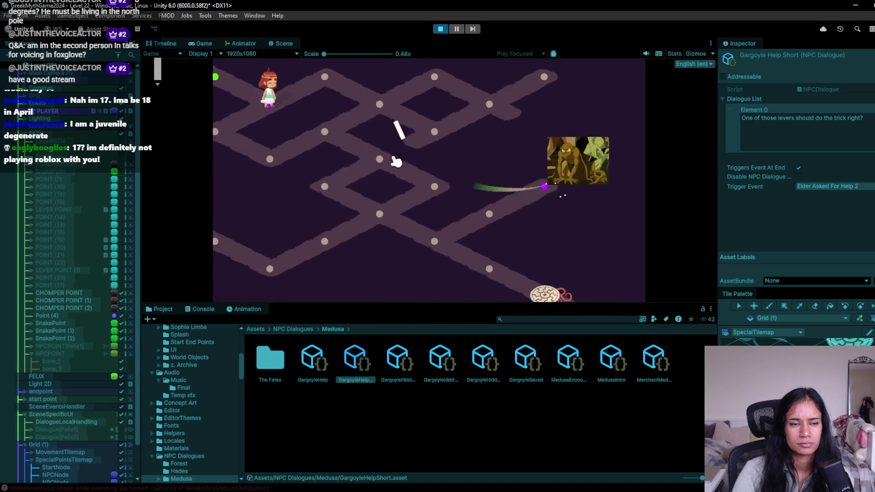
click(425, 146)
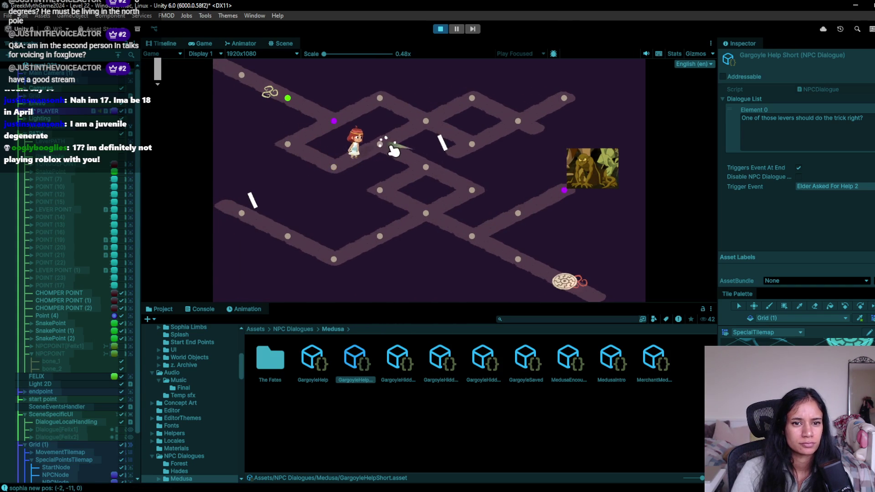
click(460, 191)
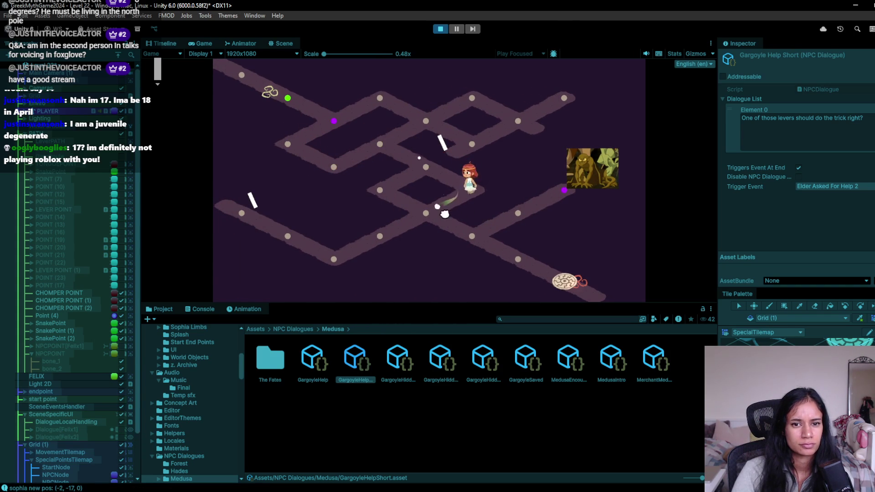
click(333, 255)
click(241, 212)
mouse_move(290, 247)
mouse_down()
mouse_move(344, 274)
mouse_move(422, 217)
mouse_move(383, 203)
mouse_move(514, 267)
mouse_move(492, 250)
mouse_move(521, 219)
mouse_move(583, 194)
mouse_move(597, 168)
mouse_move(558, 195)
mouse_move(530, 159)
mouse_up()
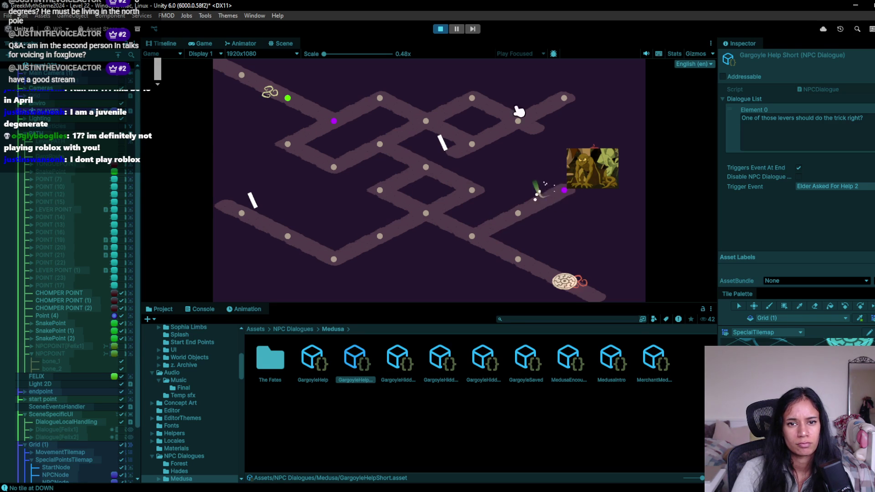
click(441, 30)
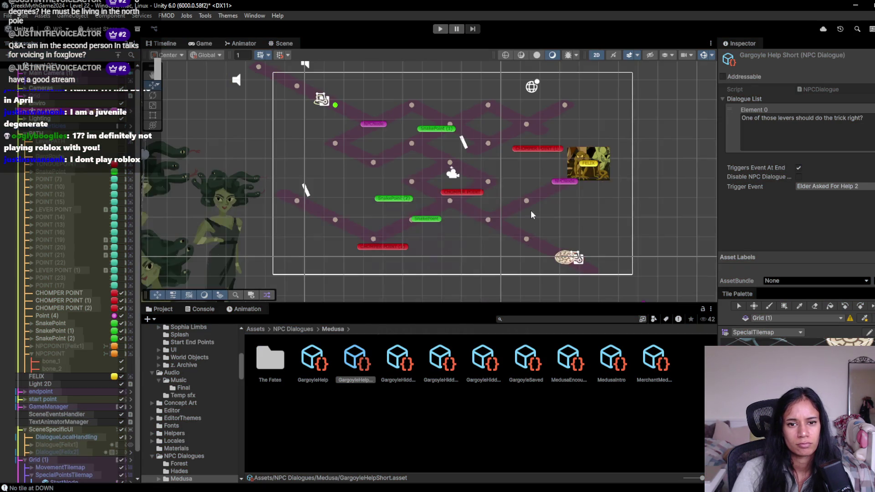
- Nudge FELIX slightly up-right, then play-test and click through his dialogue
click(547, 179)
drag(548, 180, 556, 168)
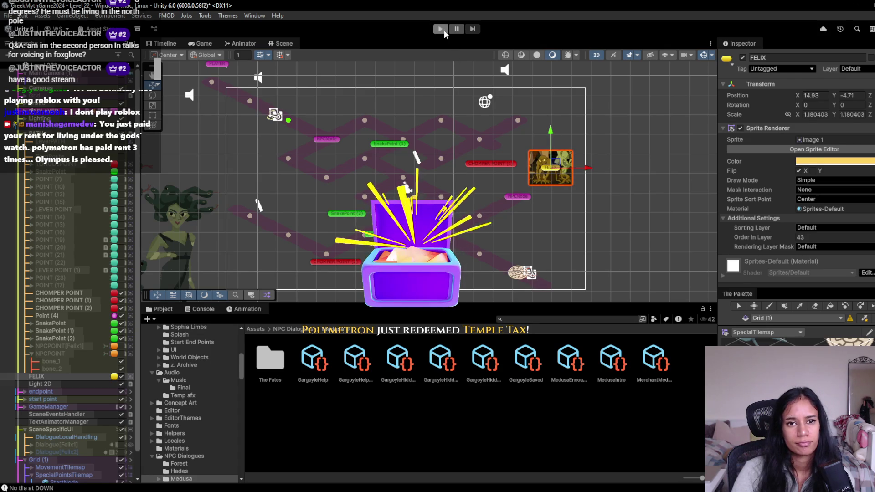
click(444, 30)
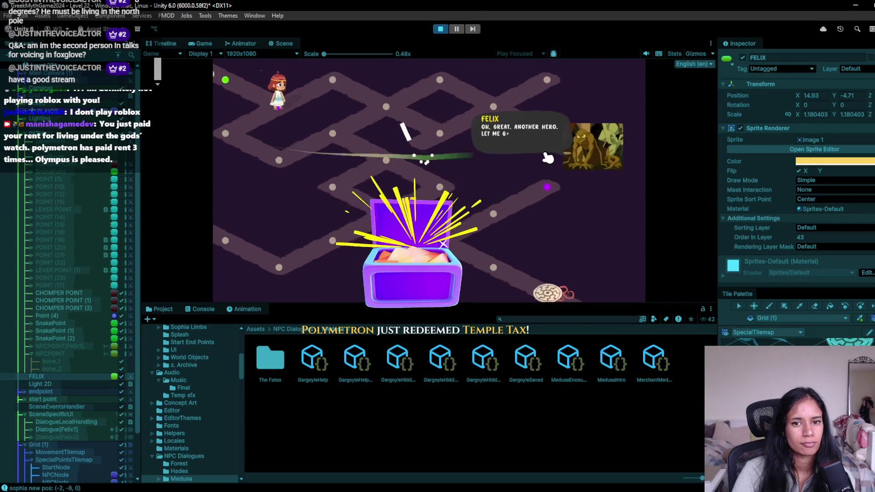
click(536, 160)
click(537, 162)
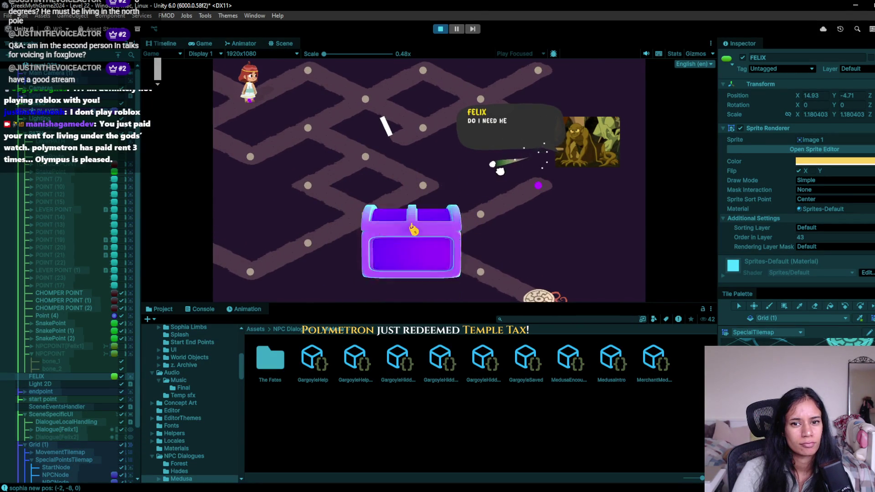
click(481, 181)
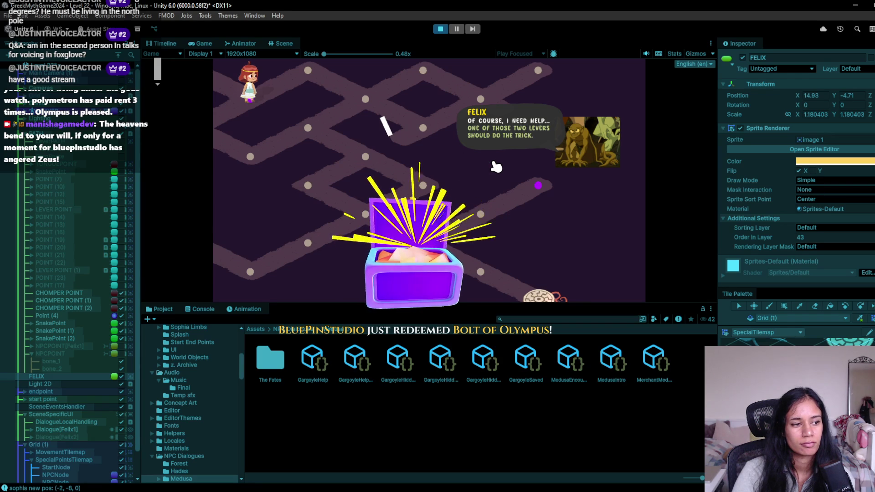
click(496, 167)
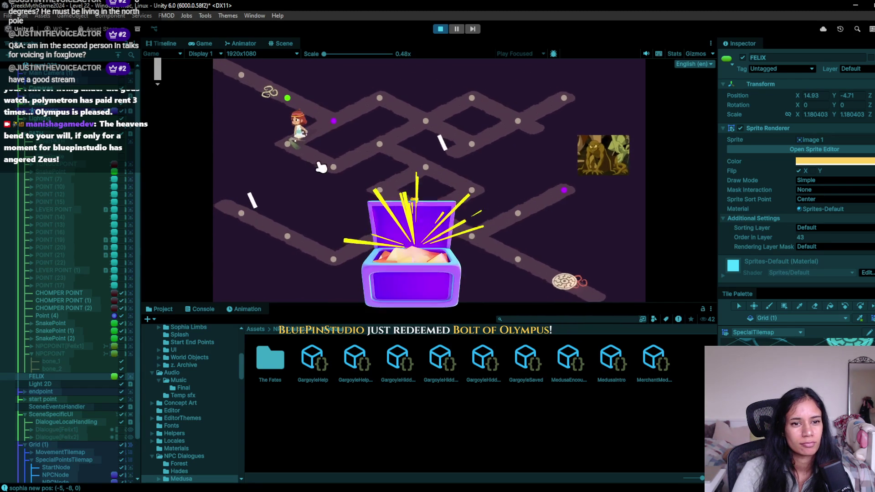
- Walk Sophia along the path to the node beside the gargoyle, then stop playing
click(381, 146)
click(472, 187)
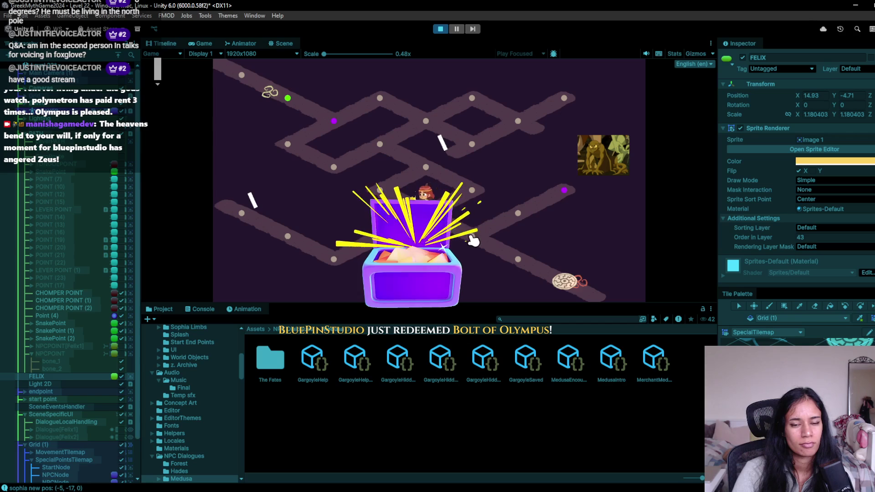
click(518, 214)
click(566, 199)
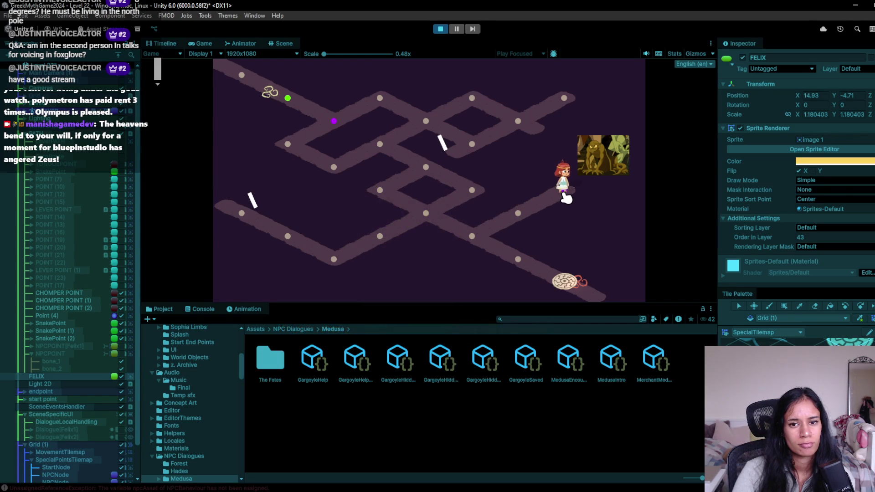
click(440, 29)
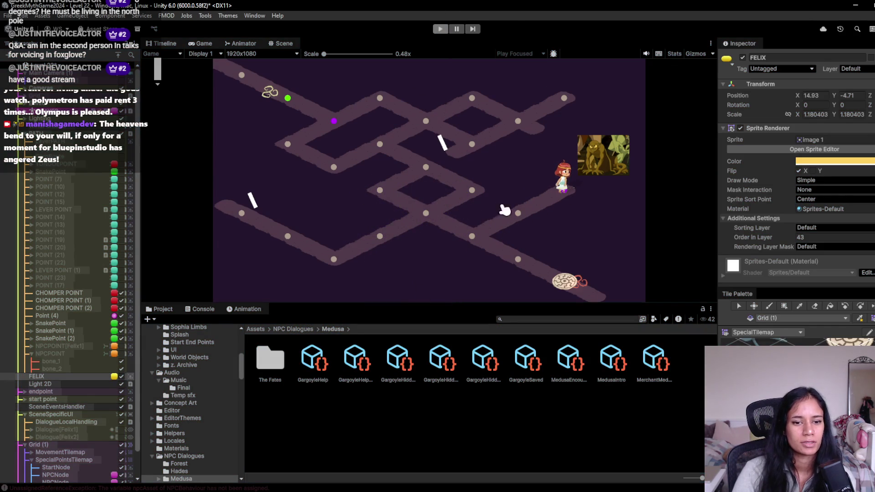
- Pick FELIX in the NPCNode's Npc Asset field of NPC Behaviour, then start Play mode
scroll(810, 244, down, 3)
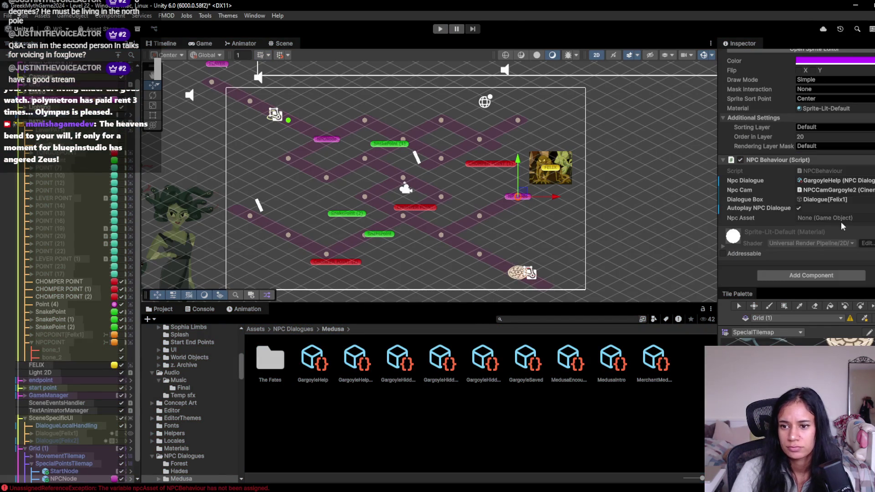
click(871, 217)
text(felix)
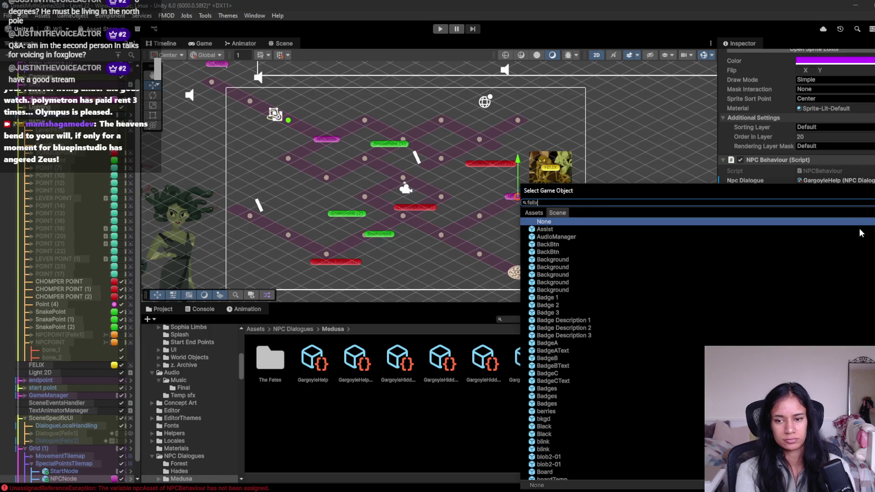
double_click(861, 232)
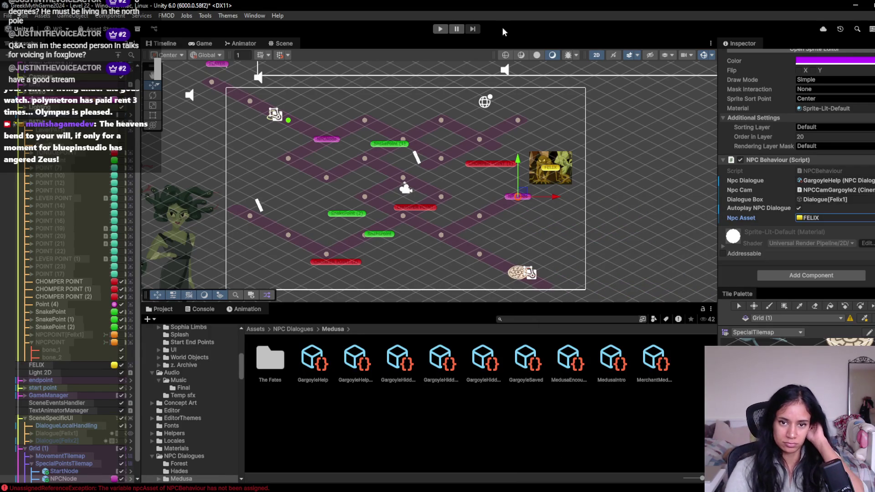
click(438, 29)
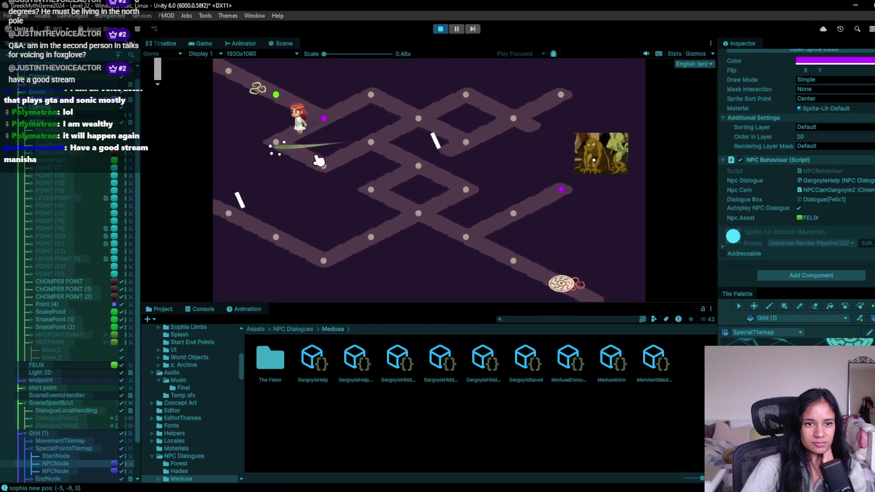
- Walk Sophia node by node down-left to the lever, flip it, then stop the test
click(389, 154)
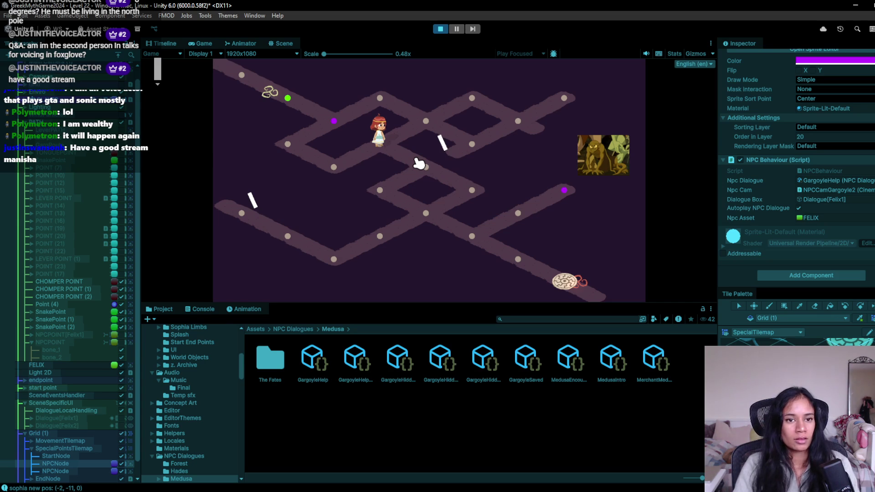
click(417, 164)
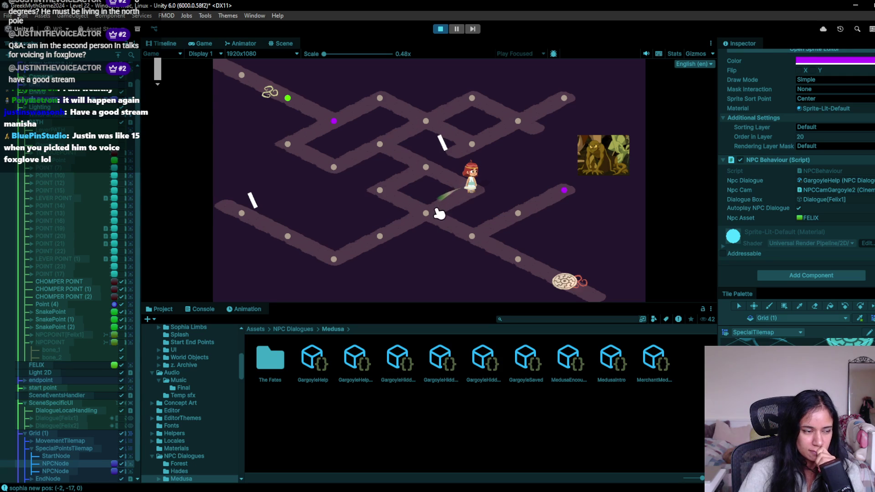
click(427, 222)
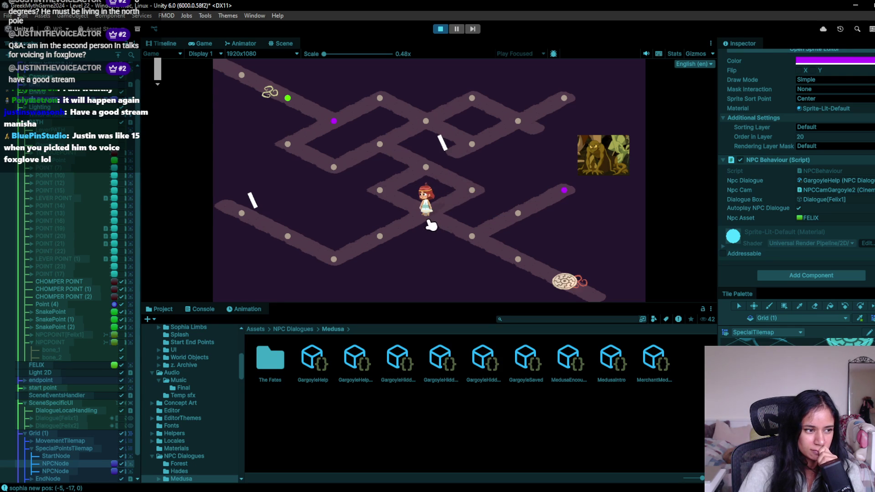
click(395, 238)
click(289, 248)
click(245, 221)
click(262, 201)
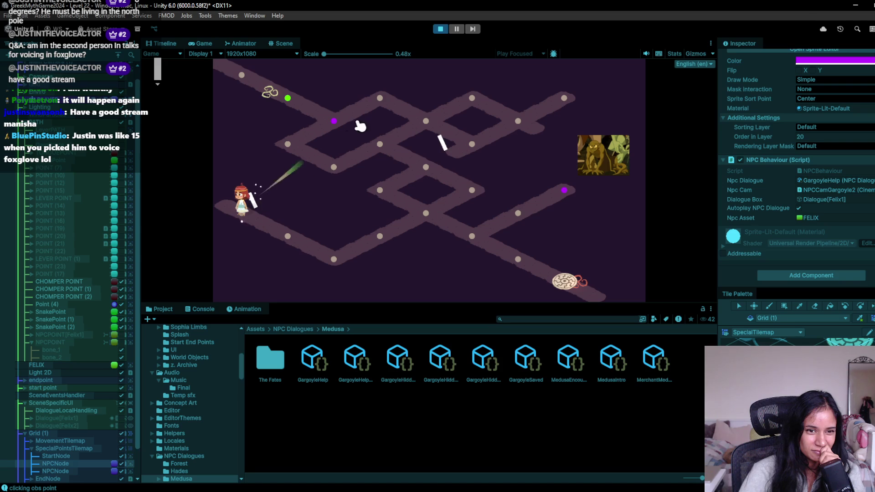
click(440, 30)
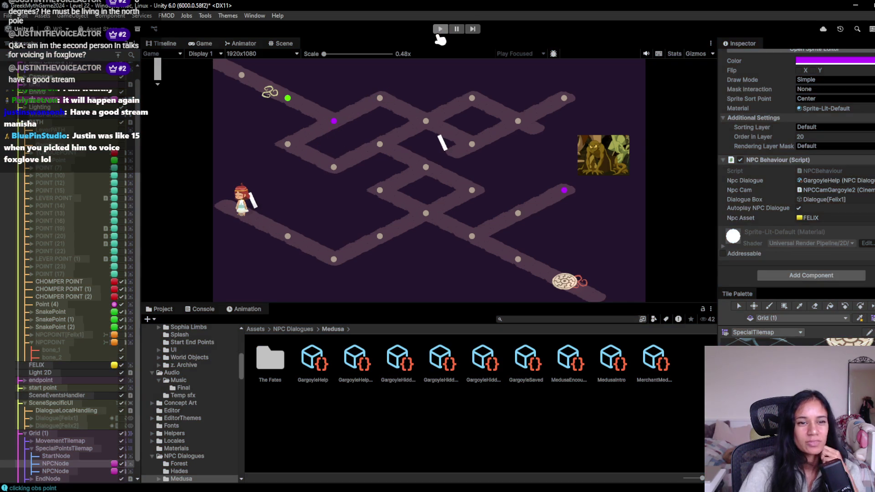
- Restart the test, steer Sophia down the path to the exit spiral, then stop
click(438, 30)
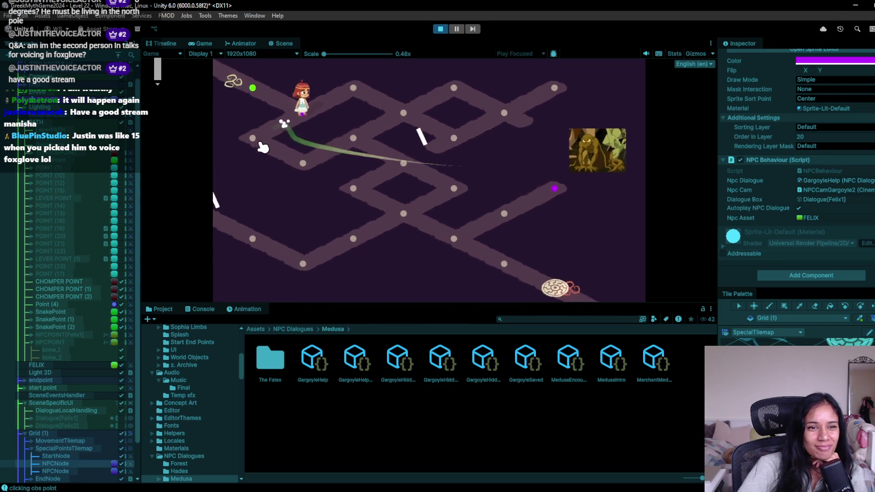
mouse_move(297, 154)
mouse_down()
mouse_move(335, 159)
mouse_move(344, 175)
mouse_move(389, 155)
mouse_move(481, 196)
mouse_move(441, 220)
mouse_move(534, 280)
mouse_move(575, 291)
mouse_move(564, 285)
mouse_up()
click(440, 29)
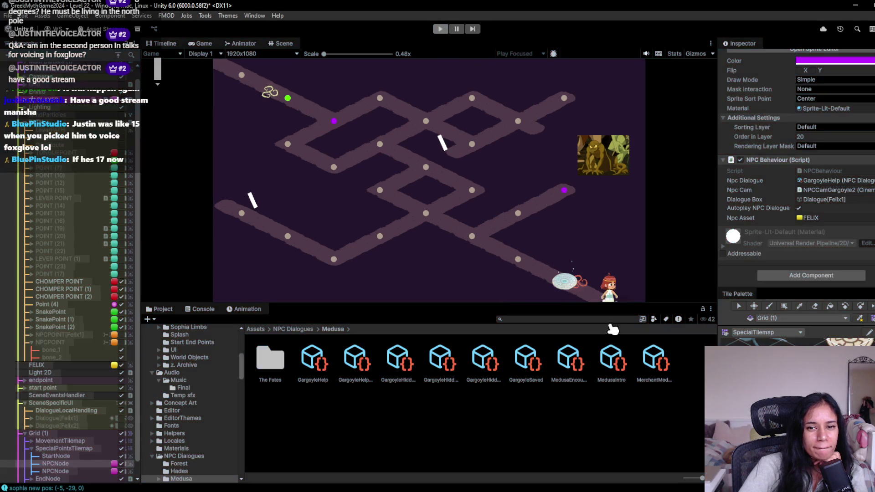
- Using the MedusaTiles palette, paint one MovementTilemap path tile past the exit spiral
scroll(613, 273, up, 2)
mouse_move(545, 242)
mouse_down()
mouse_move(474, 214)
mouse_move(489, 226)
mouse_up()
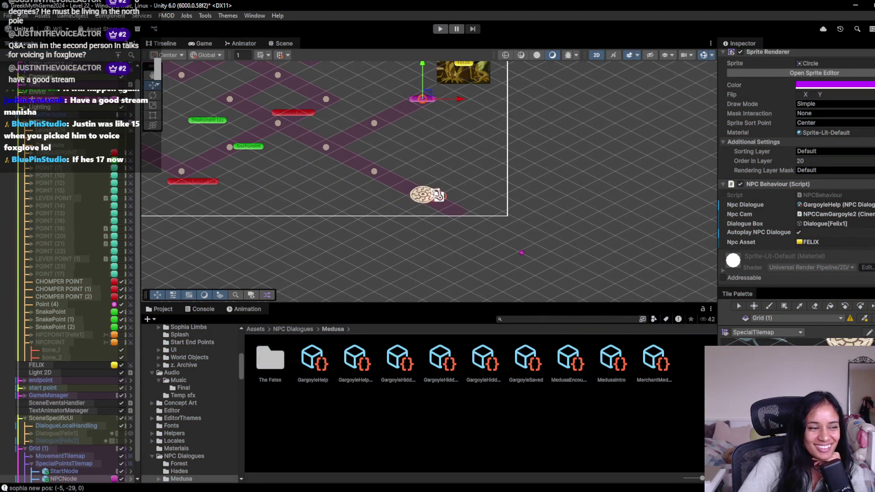
click(770, 336)
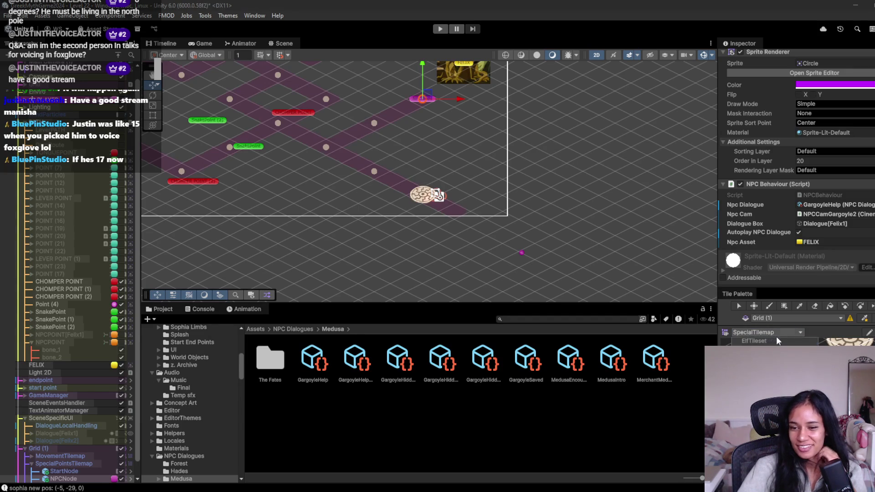
click(756, 349)
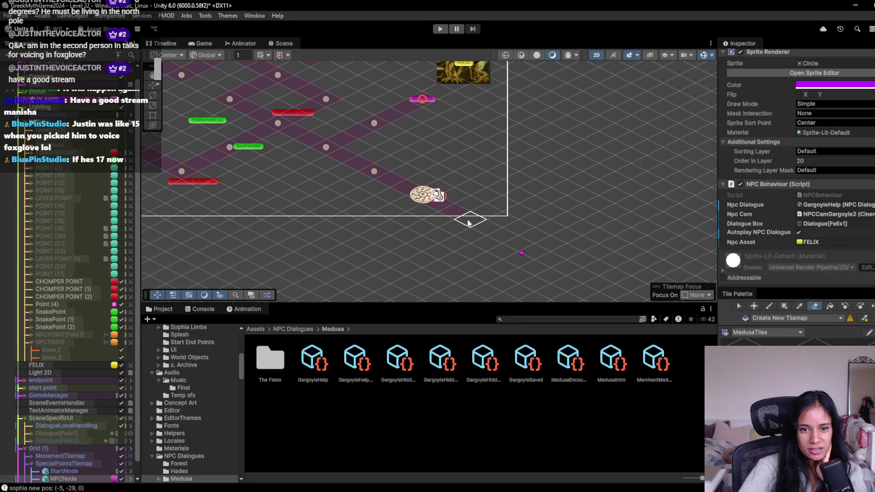
click(60, 456)
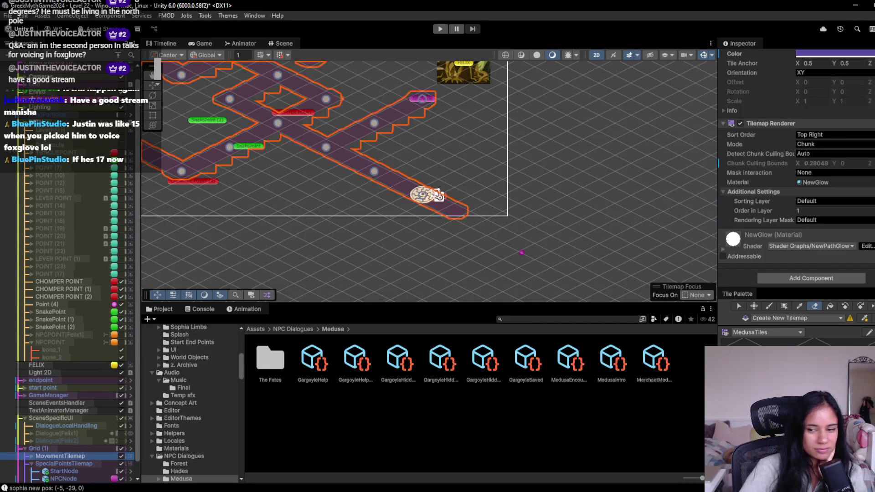
key(b)
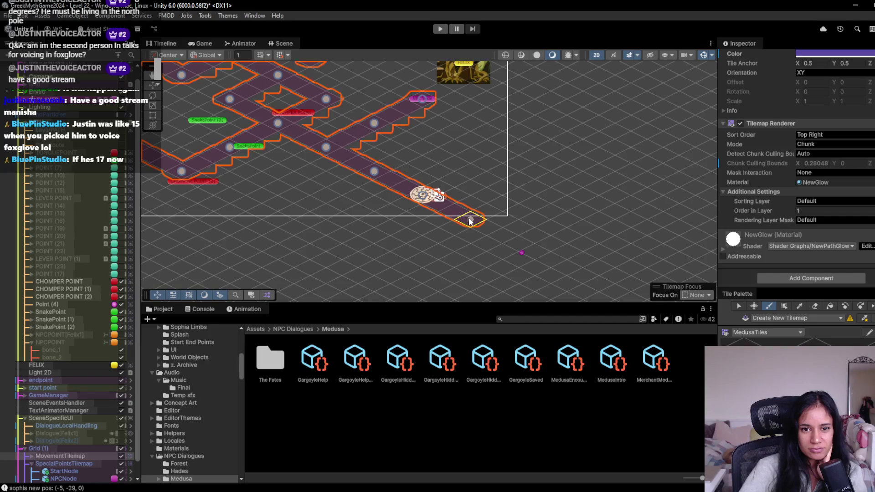
click(490, 235)
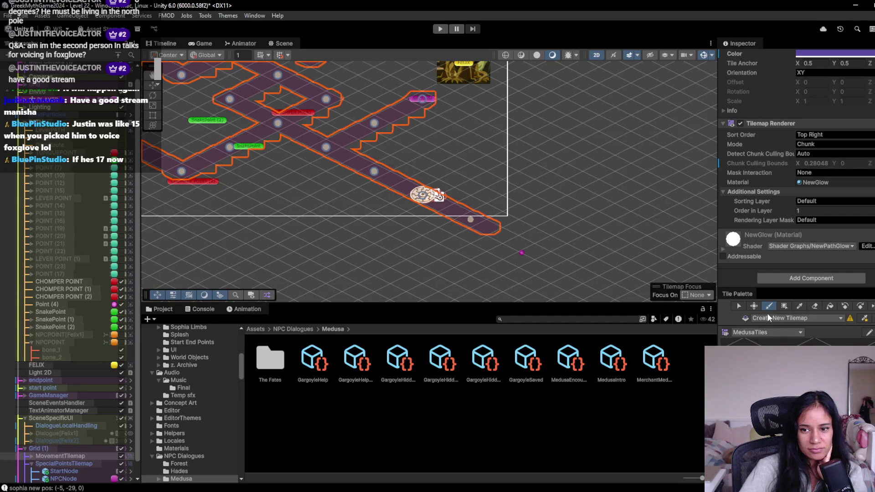
- Switch the palette to SpecialTilemap and target the SpecialPointsTilemap for painting
click(765, 333)
click(765, 360)
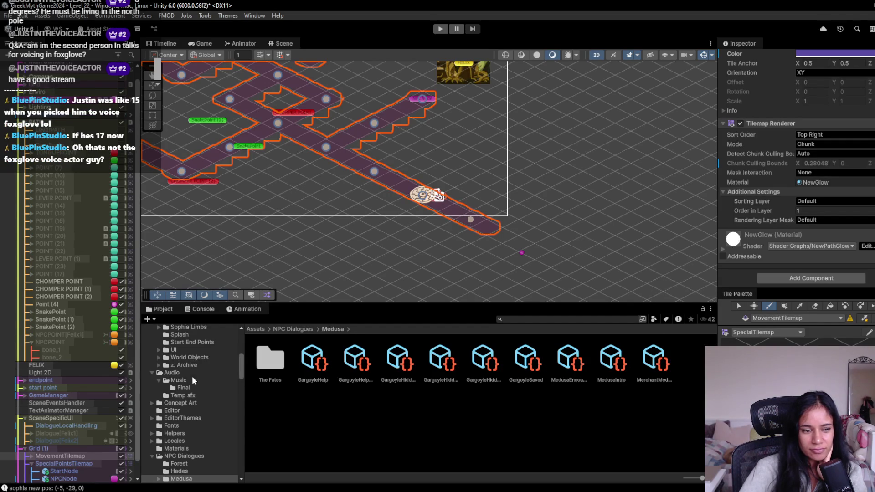
scroll(93, 463, down, 1)
click(89, 448)
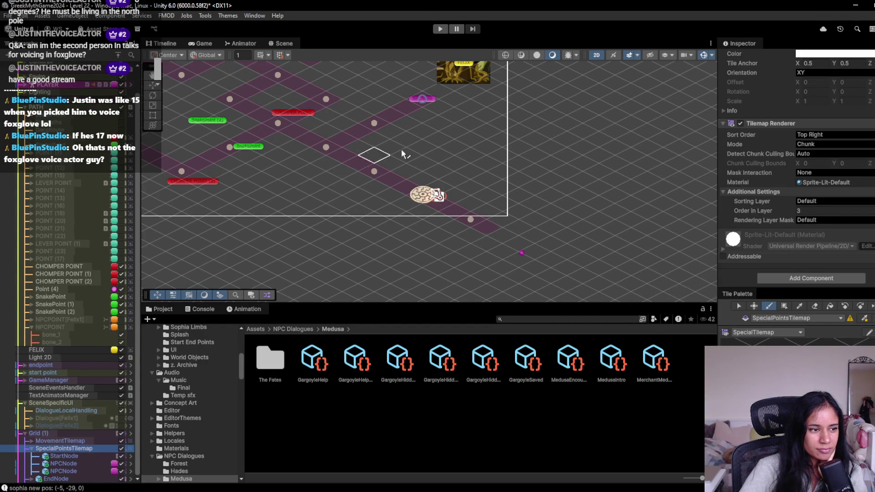
- Paint a red TempClosed node on the new end tile, then frame the whole level
click(469, 223)
scroll(326, 222, down, 2)
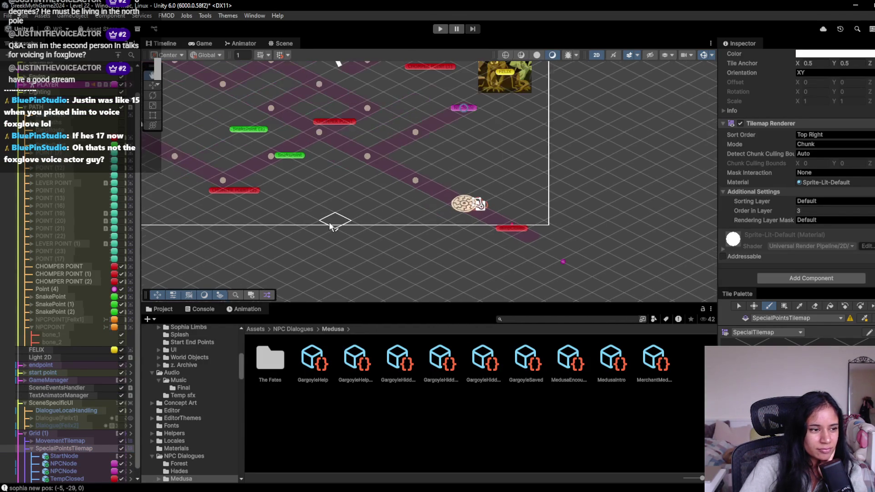
drag(269, 197, 311, 201)
key(Up)
key(Left)
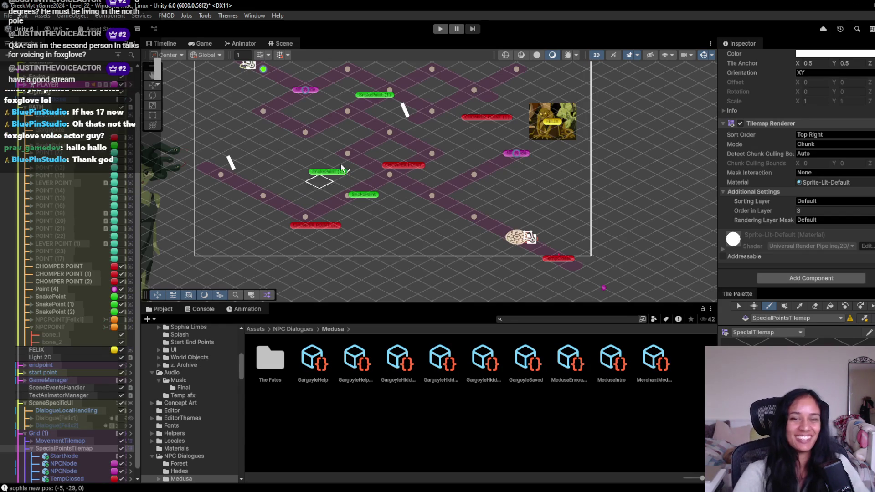
scroll(795, 253, up, 3)
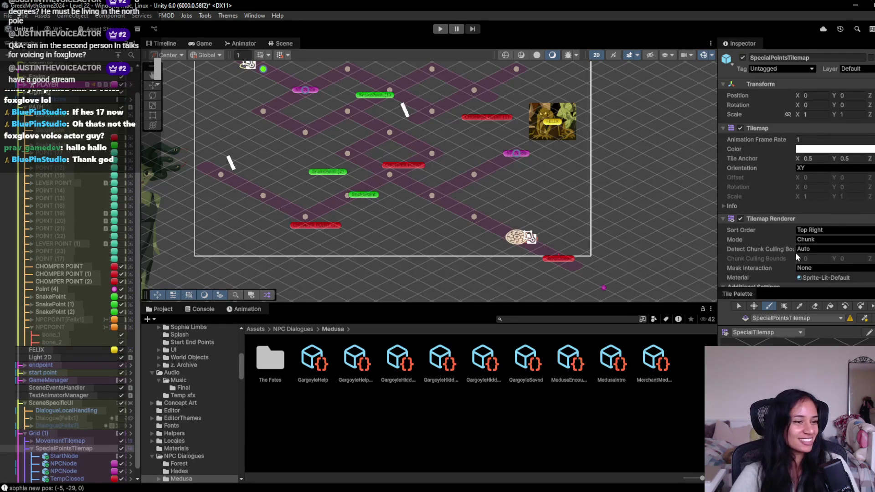
scroll(794, 252, down, 3)
mouse_move(232, 183)
mouse_down()
mouse_move(287, 215)
mouse_move(277, 208)
mouse_up()
click(25, 107)
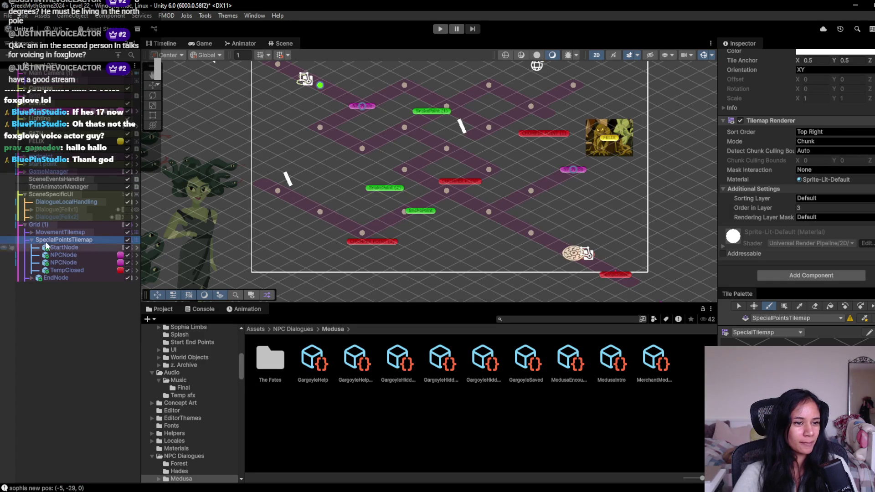
- Move the EndNode object under SpecialPointsTilemap in the Hierarchy
click(30, 240)
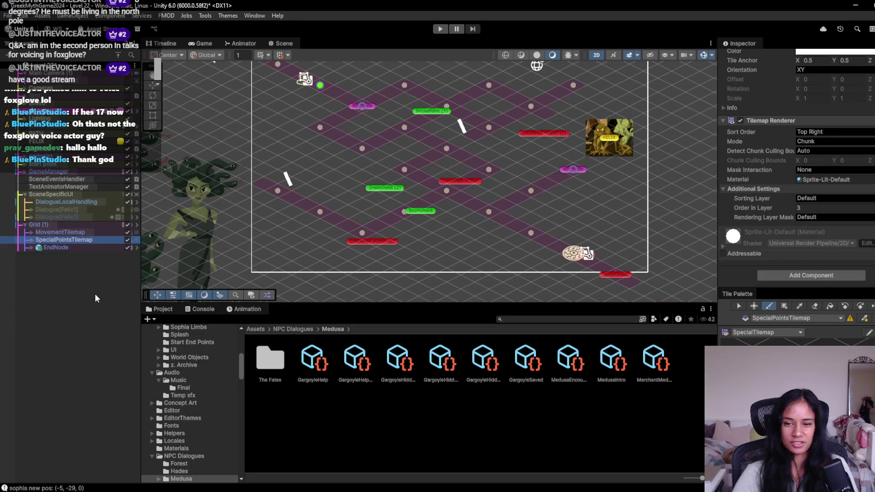
click(31, 248)
click(56, 247)
drag(55, 246, 64, 242)
click(32, 239)
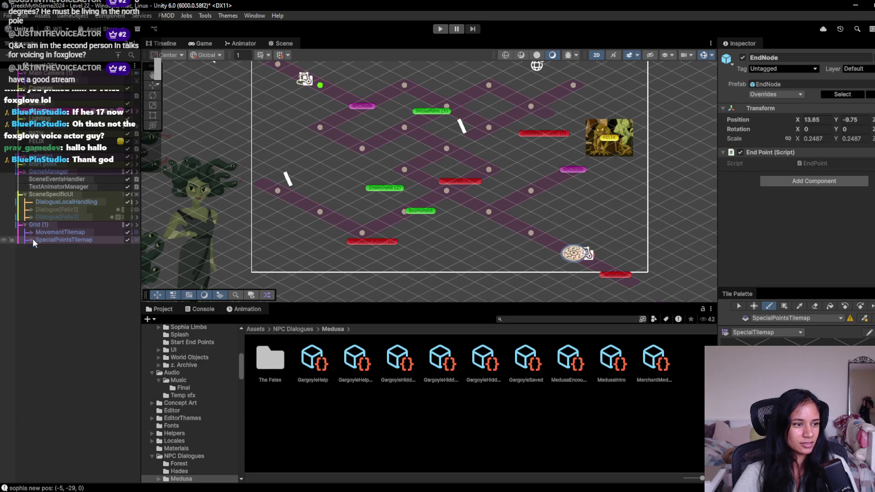
click(31, 239)
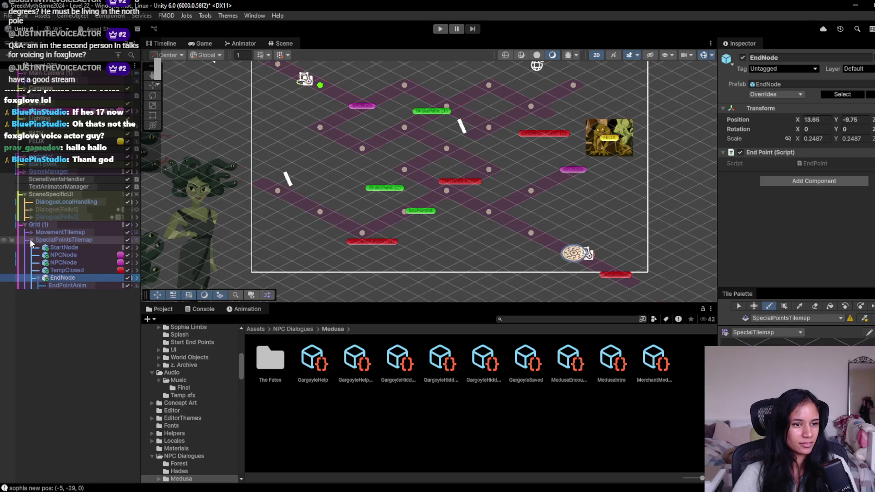
click(87, 299)
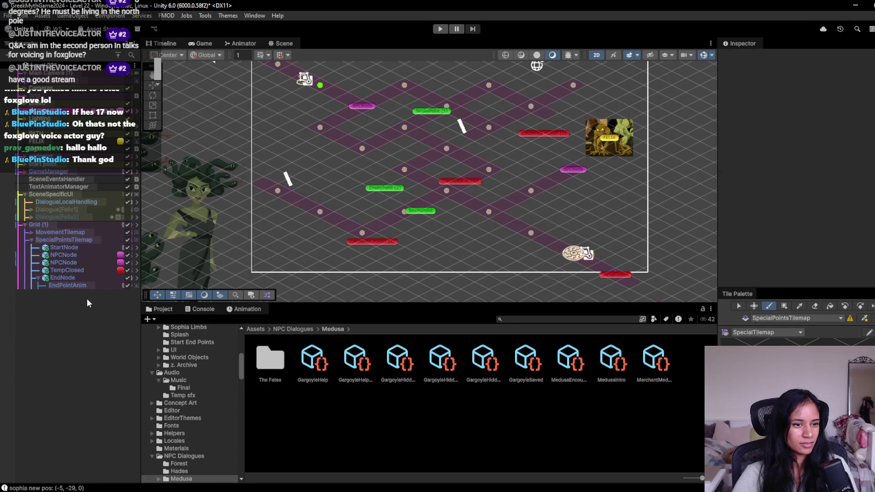
- Unpack Grid (1) with Prefab > Unpack Completely, then deselect it
click(32, 240)
right_click(59, 223)
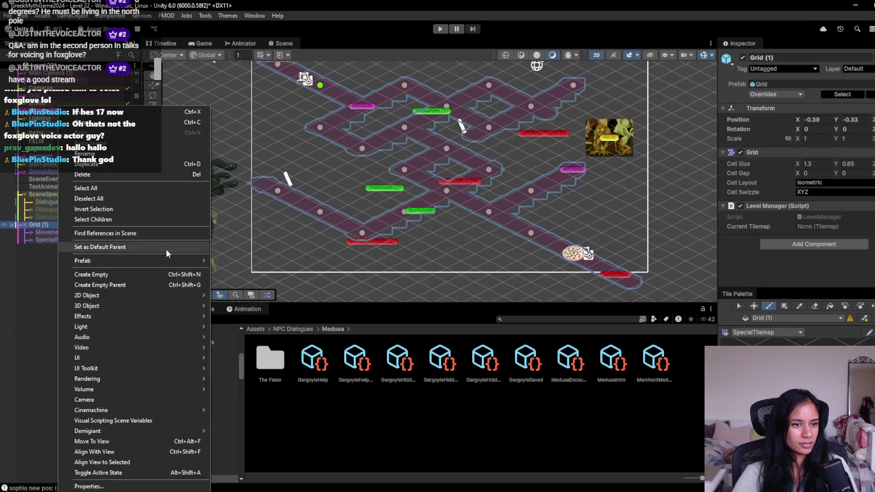
mouse_move(160, 260)
click(255, 343)
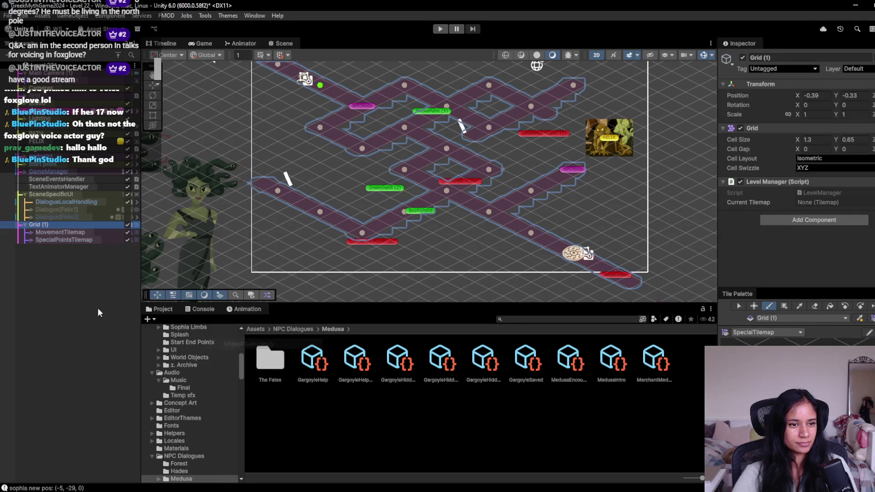
click(62, 278)
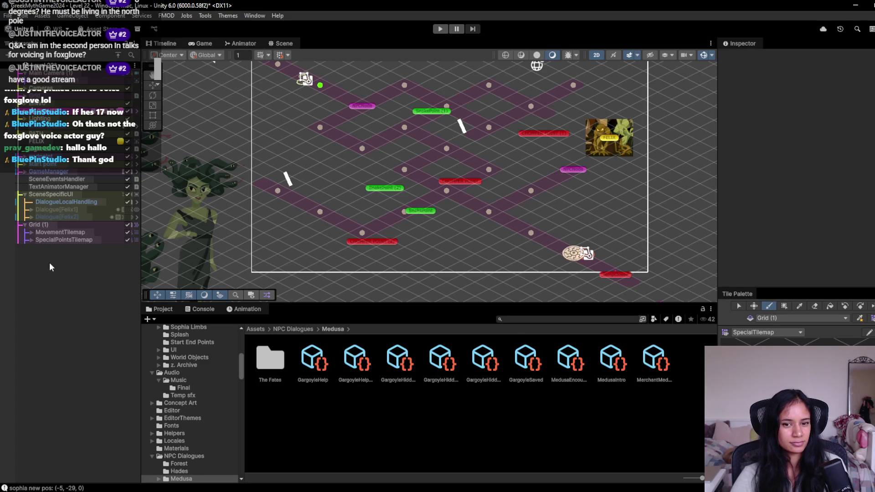
- Make the Scene view taller and zoom out to frame the level, then start Play
mouse_move(361, 146)
mouse_down()
mouse_move(363, 208)
mouse_move(329, 187)
mouse_up()
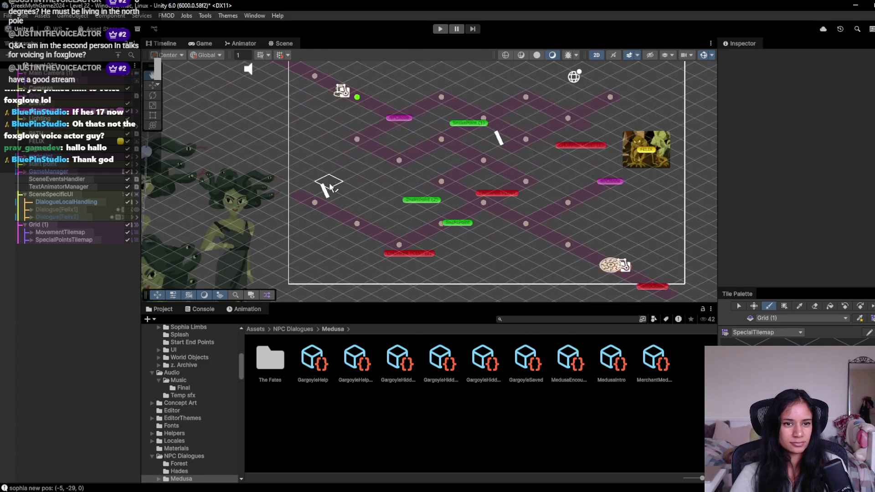
scroll(797, 341, up, 3)
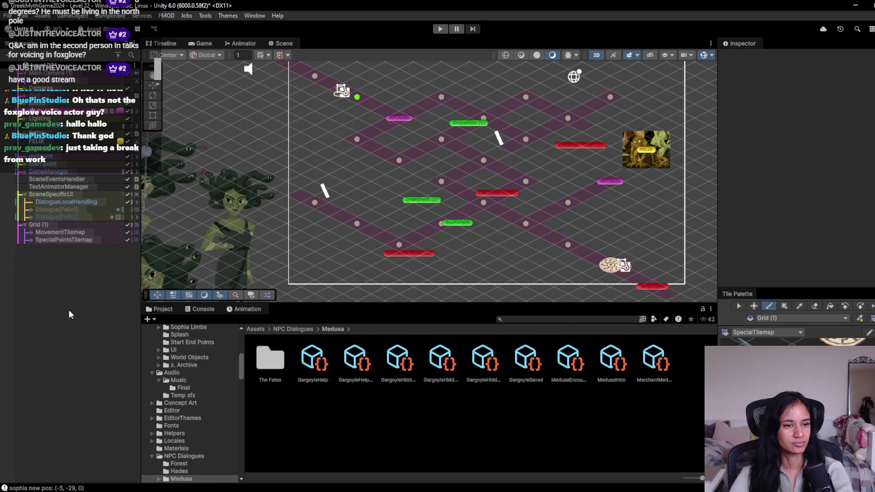
drag(390, 304, 383, 367)
scroll(484, 286, down, 3)
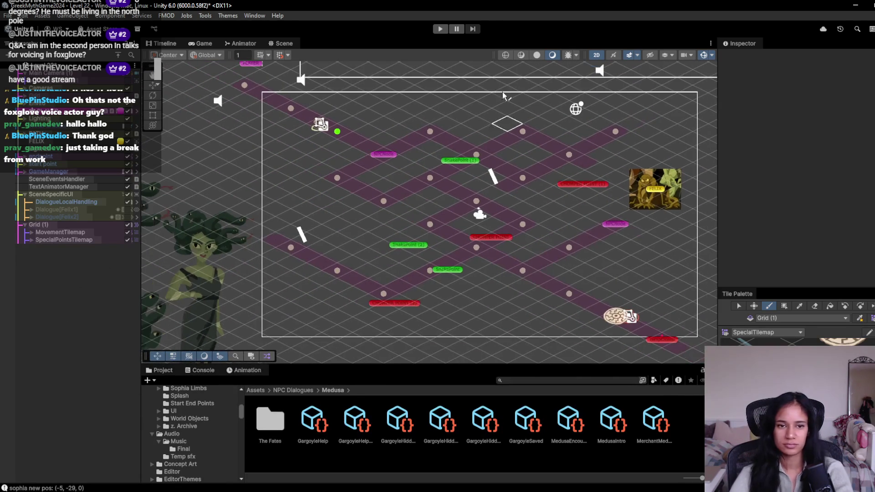
click(74, 224)
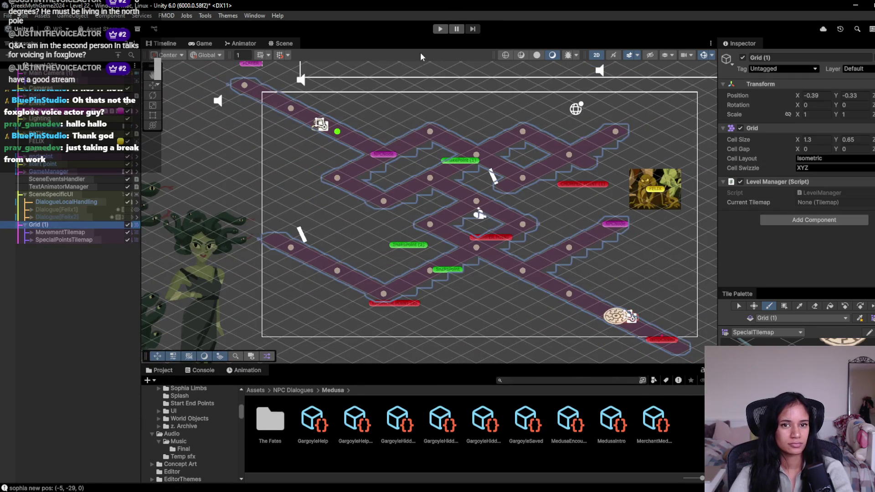
click(436, 31)
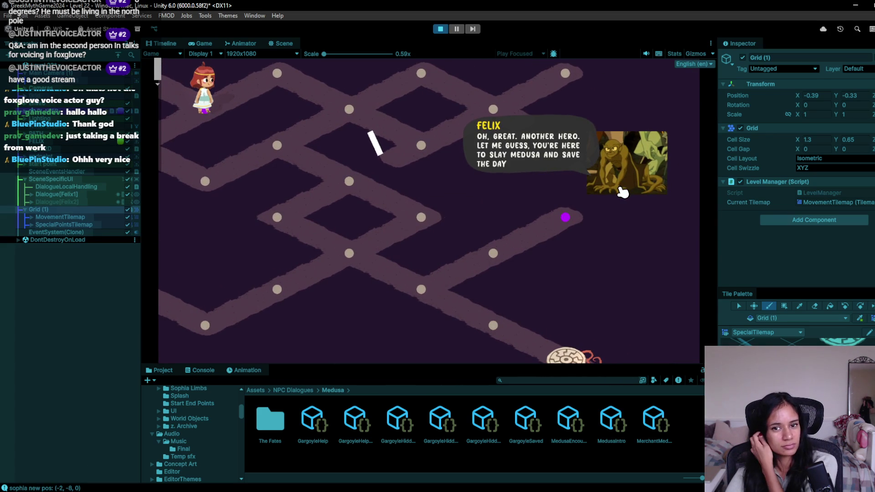
- Click through Felix's dialogue lines and send Sophia to her first node
click(621, 193)
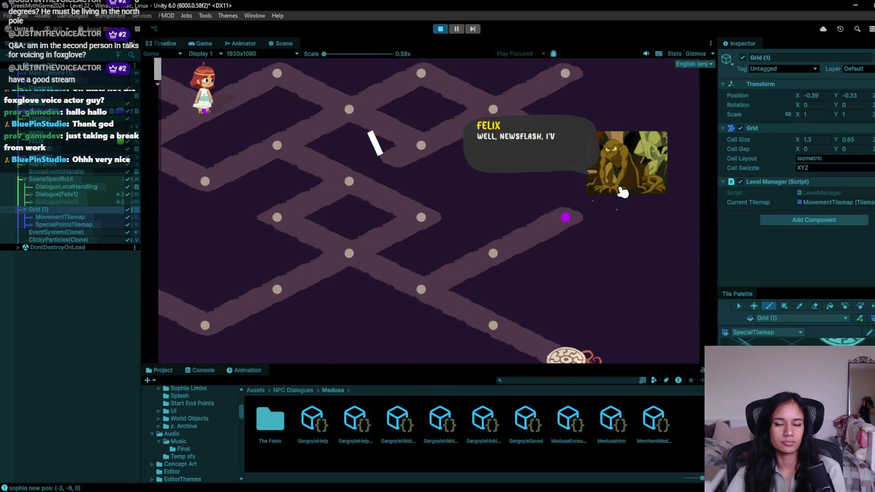
click(590, 207)
click(586, 205)
click(587, 206)
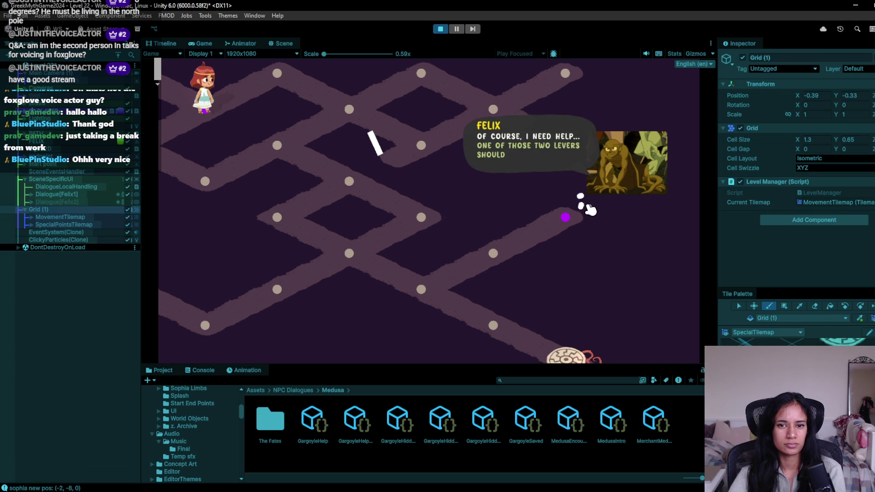
click(588, 207)
click(196, 150)
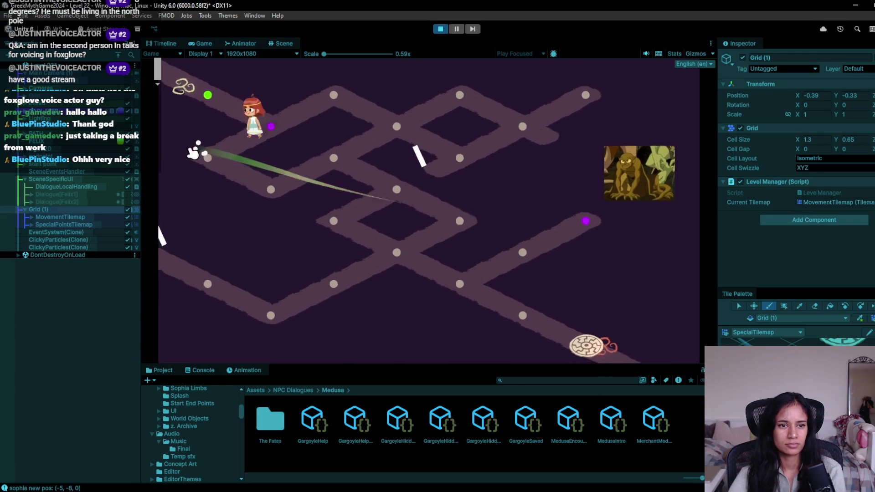
- Walk Sophia node by node to the compass disc to finish the level, then stop
click(346, 188)
click(419, 196)
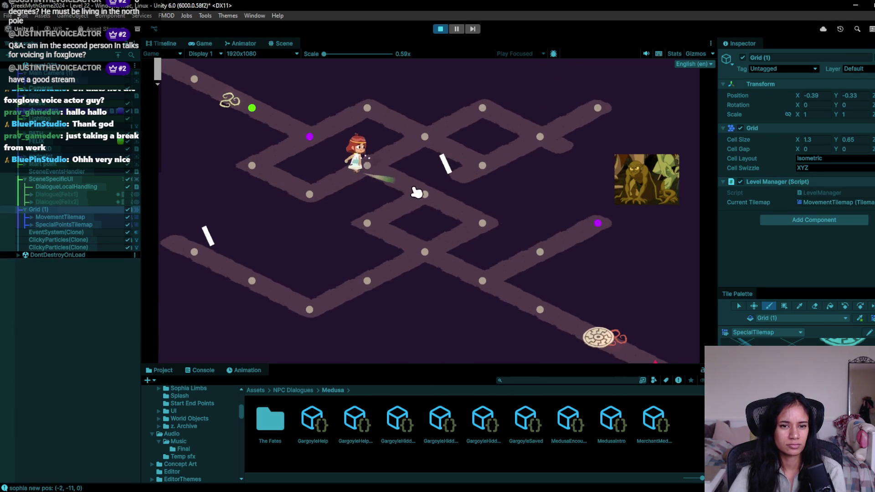
click(474, 235)
click(438, 267)
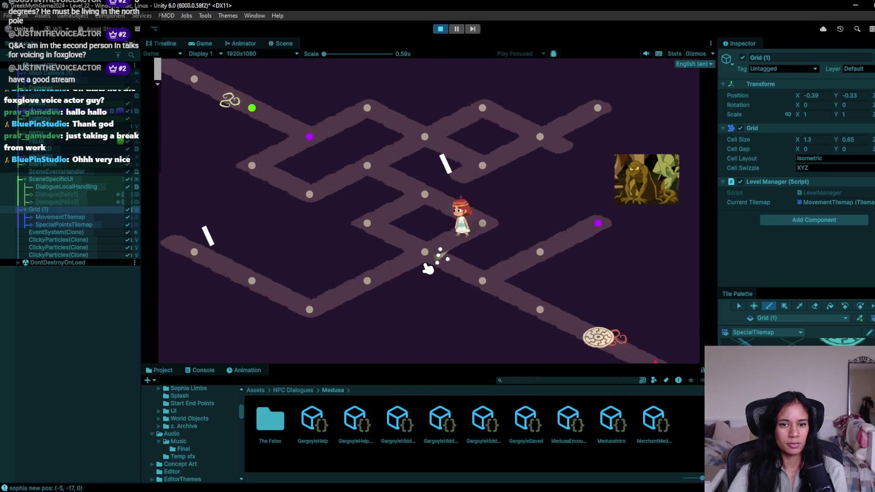
click(445, 287)
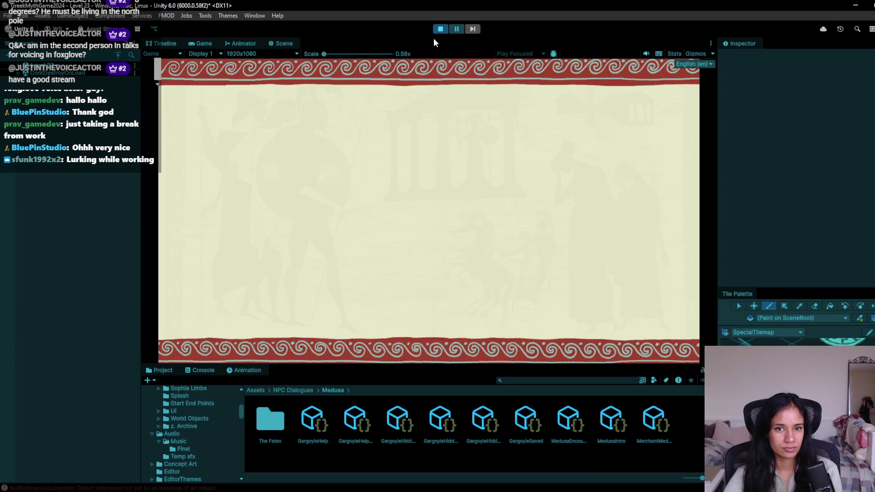
click(442, 30)
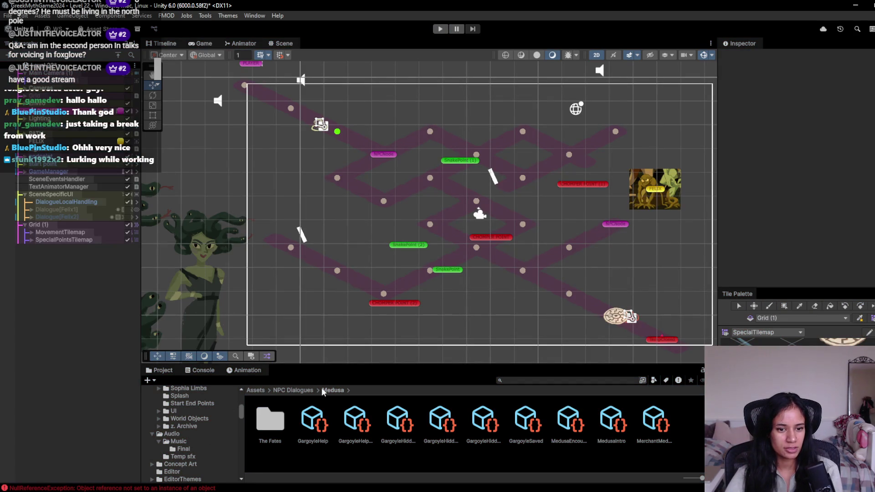
- Read the LevelManager not found error, check Grid (1)'s components, and clear the Console
click(154, 489)
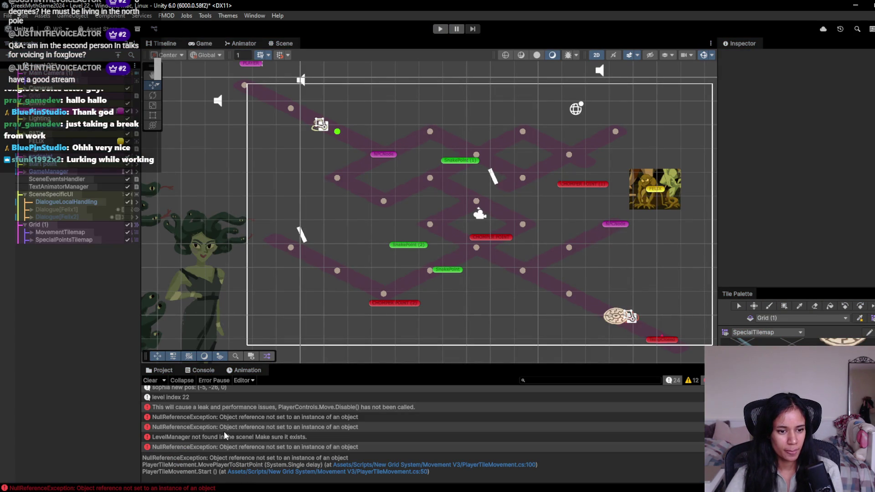
click(258, 436)
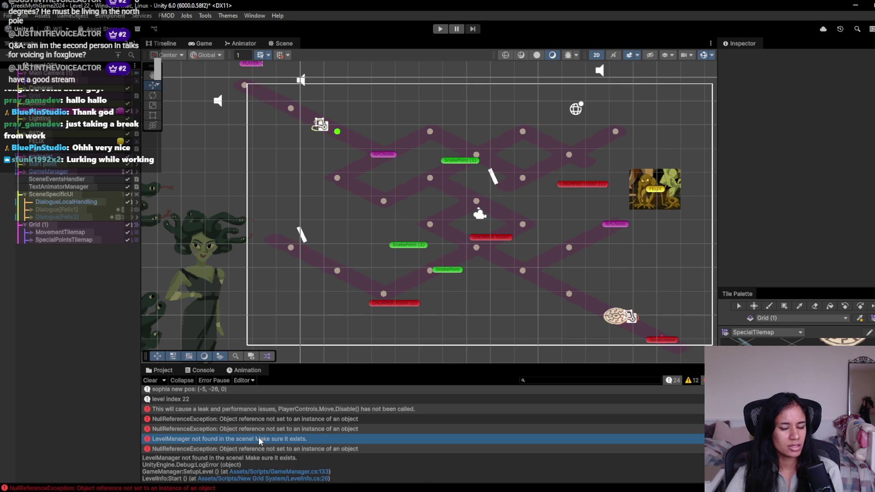
click(54, 223)
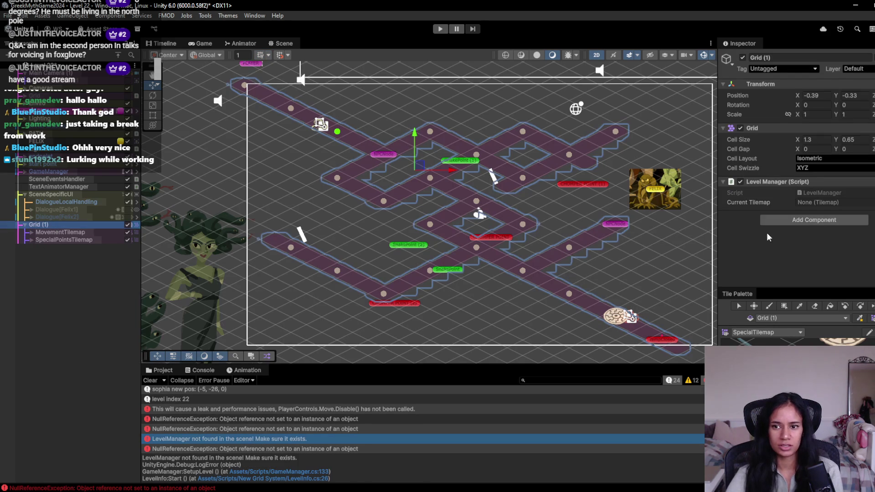
scroll(280, 447, up, 3)
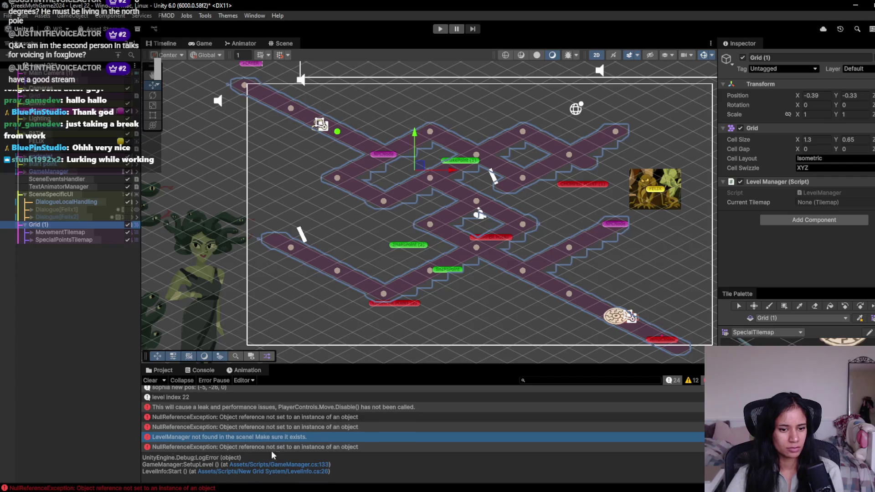
scroll(201, 417, up, 3)
click(152, 380)
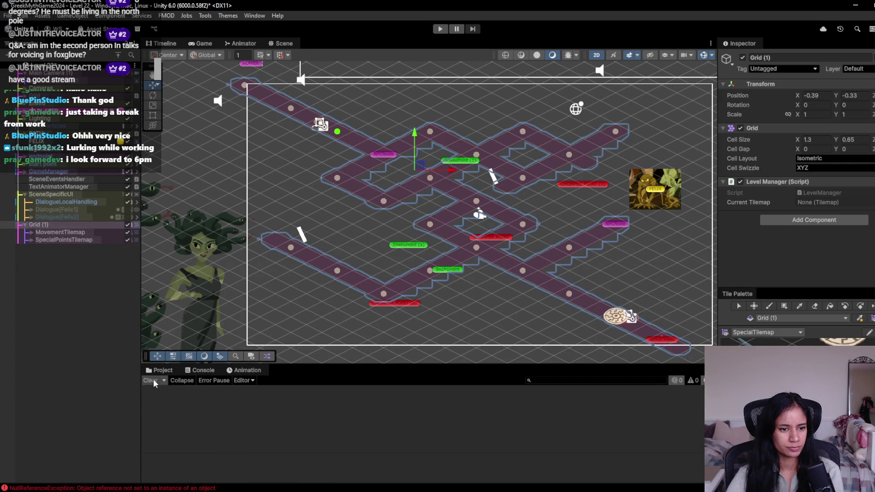
click(61, 73)
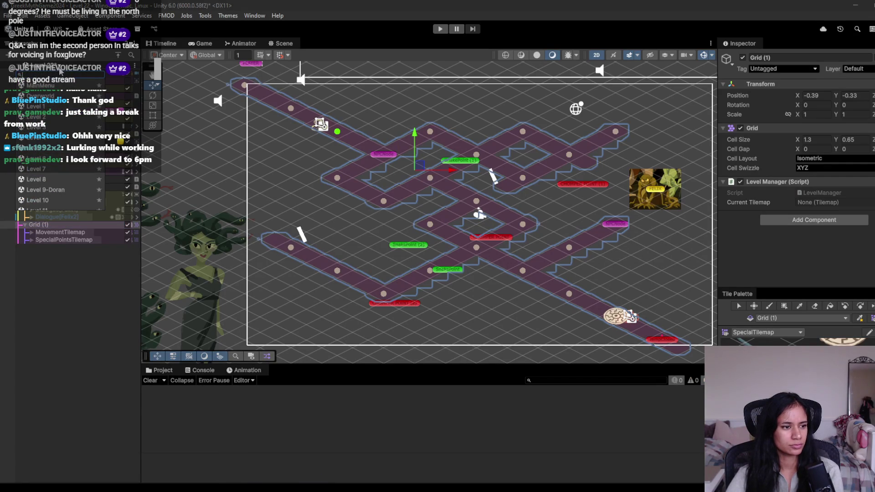
- Pick Level 23 from the scene switcher list, triggering the save prompt for Level 22
click(82, 63)
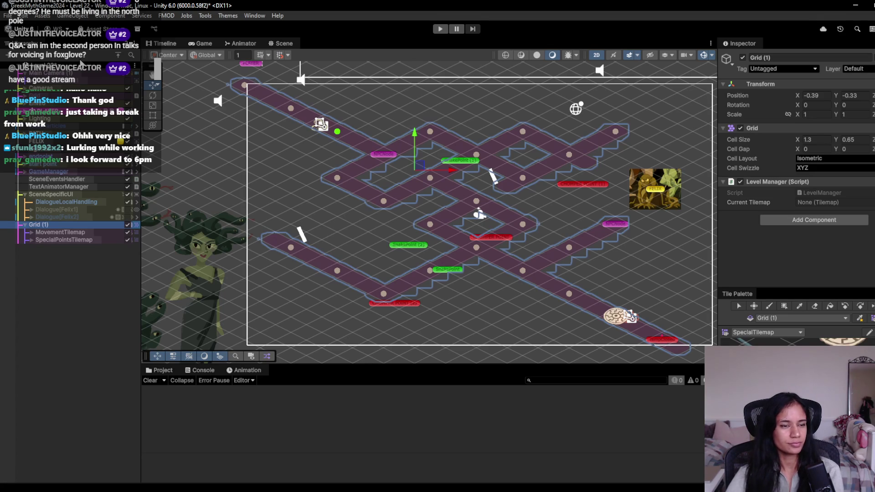
click(58, 68)
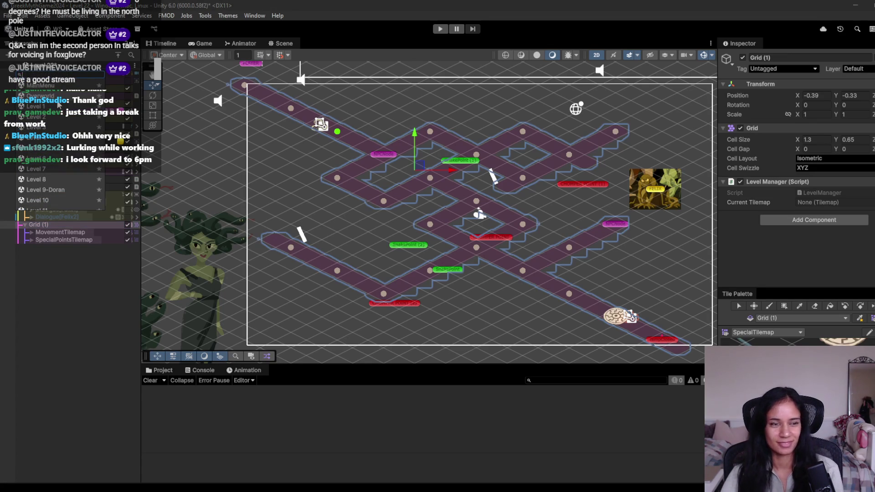
scroll(45, 191, down, 5)
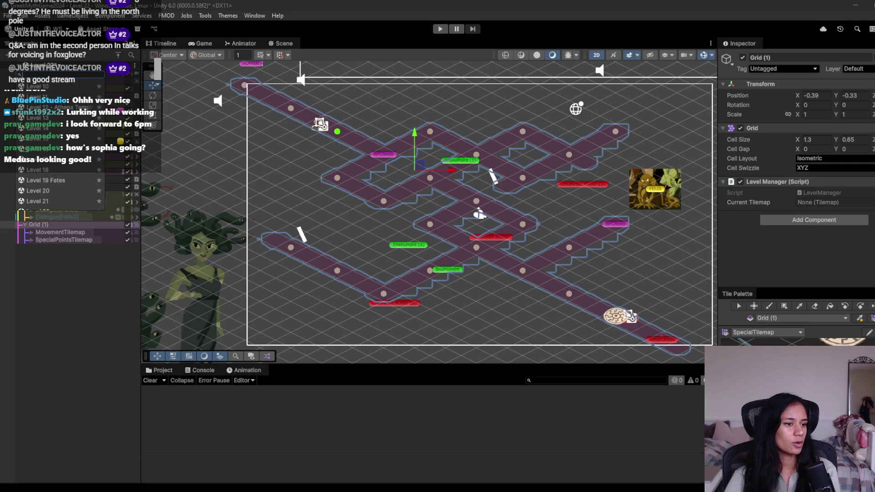
click(116, 275)
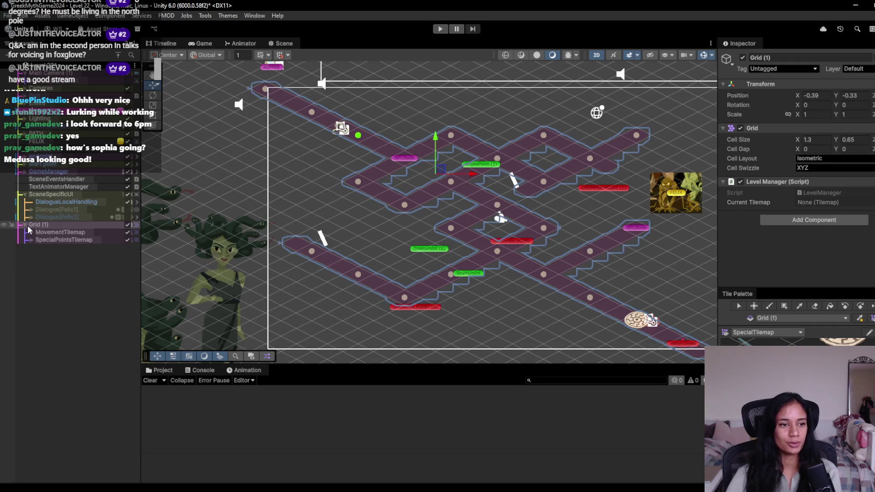
mouse_move(385, 222)
mouse_down()
mouse_move(378, 230)
mouse_move(348, 224)
mouse_up()
click(55, 69)
key(Escape)
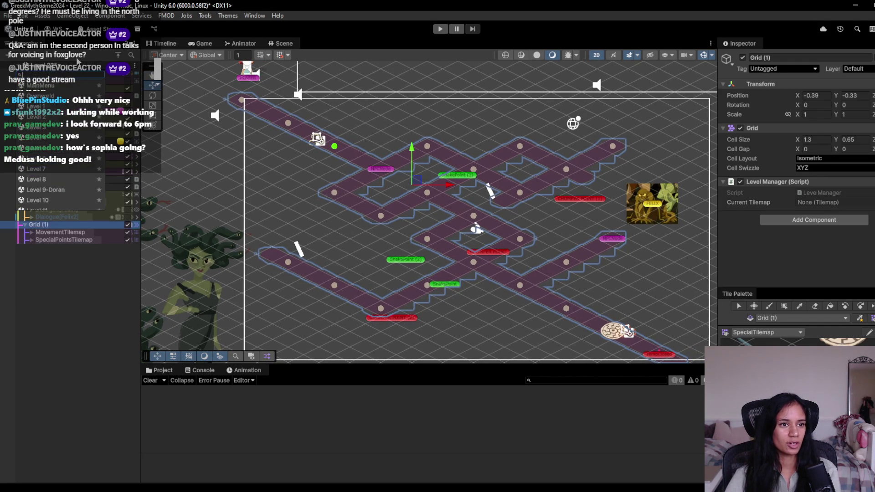
click(55, 69)
scroll(57, 173, down, 4)
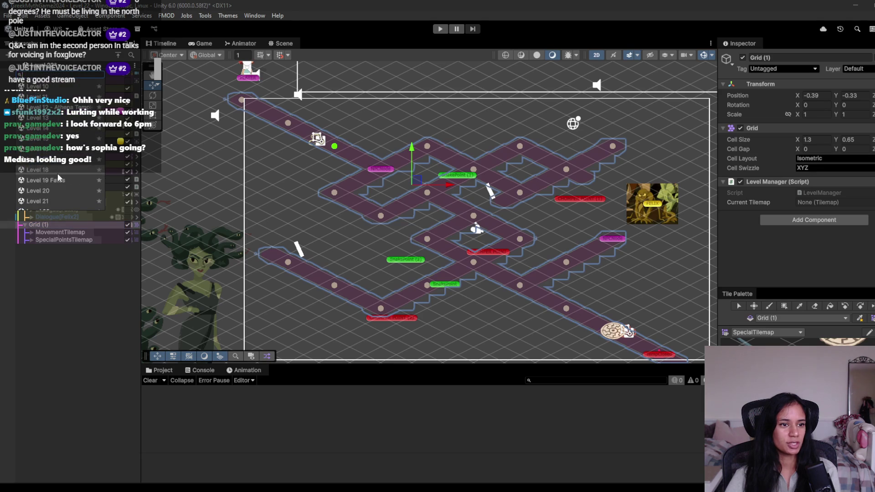
click(55, 193)
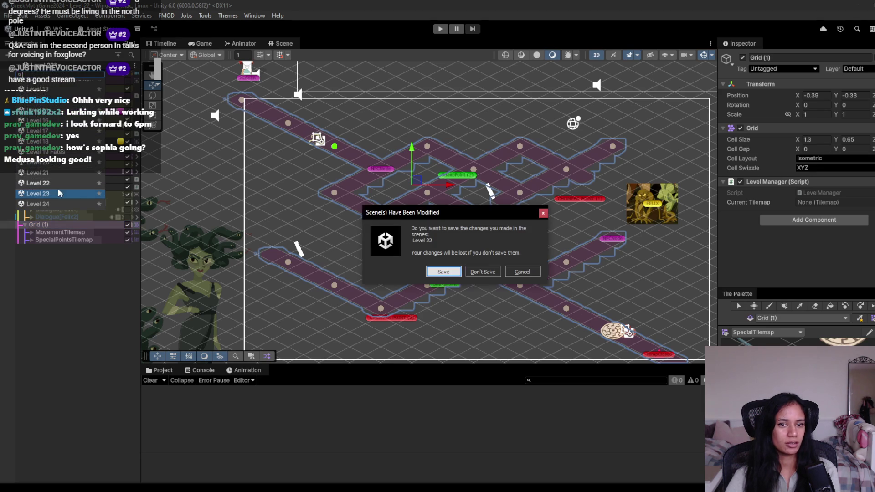
- Save Level 22's changes and load the Level 23 scene
click(456, 271)
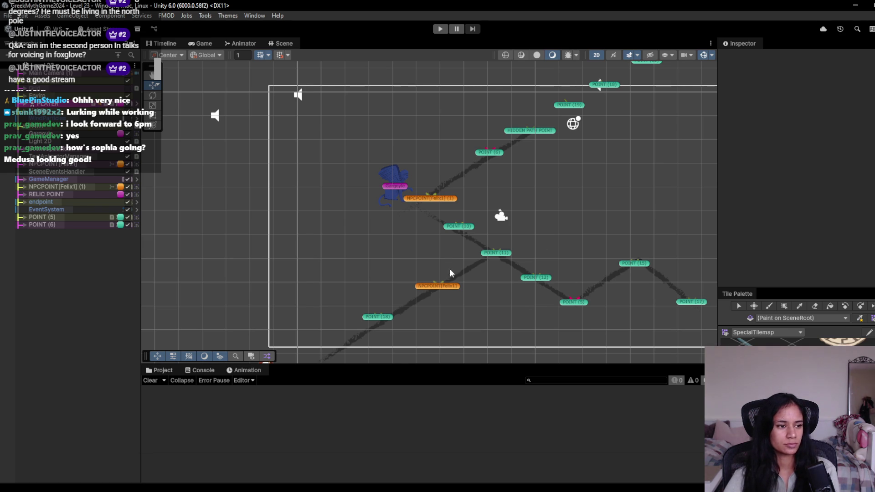
drag(449, 269, 430, 223)
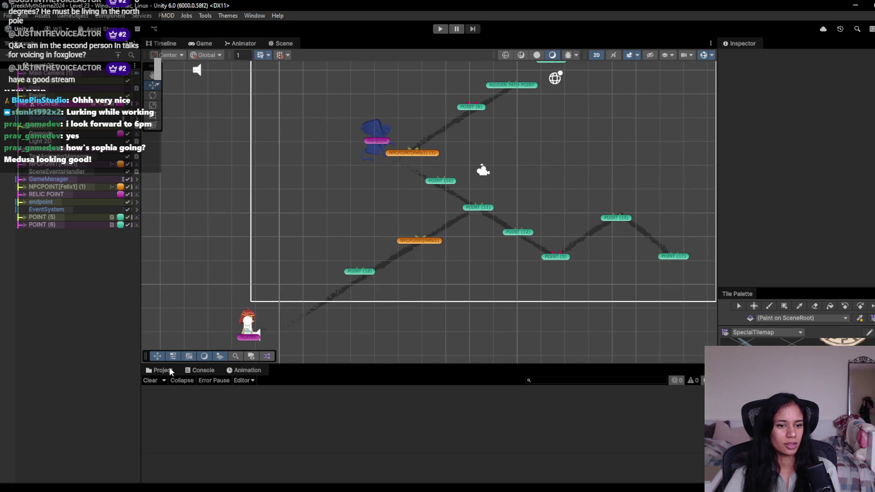
click(169, 369)
- Search the project assets for 'grid' and drag the Grid prefab into the scene
click(527, 378)
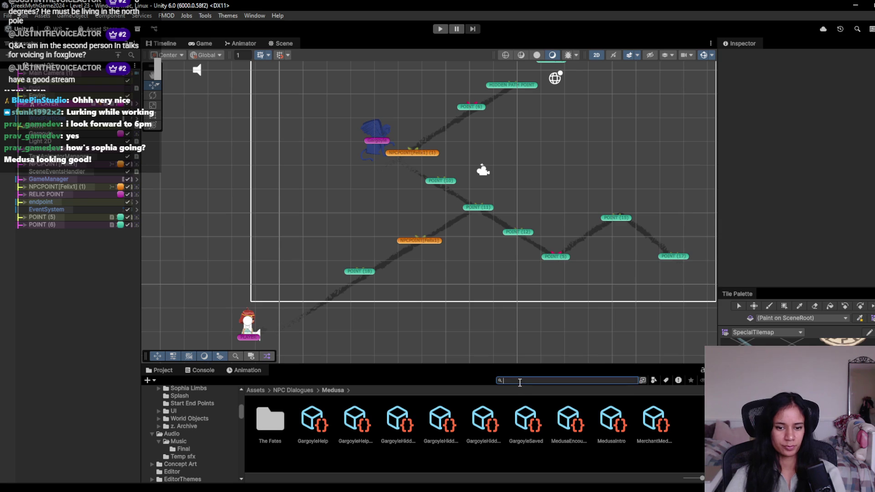
text(grid)
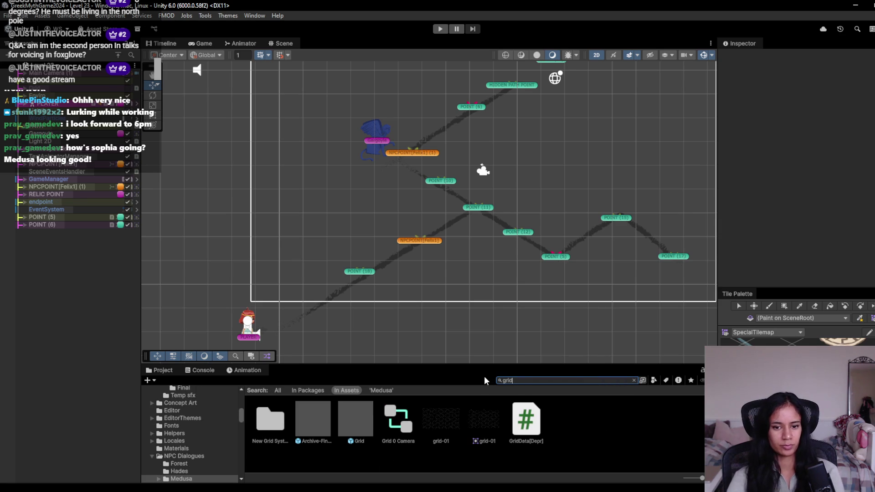
mouse_move(355, 419)
mouse_down()
mouse_move(148, 366)
mouse_move(108, 297)
mouse_up()
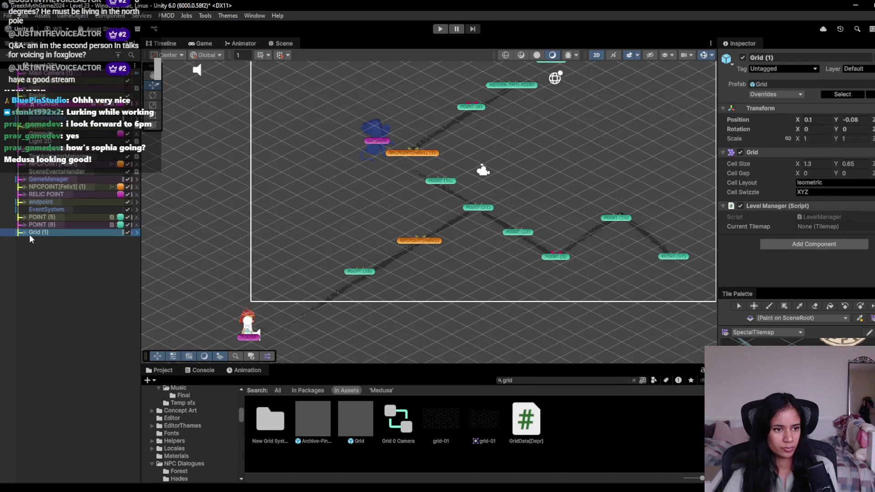
- Unpack Grid (1) completely from its prefab
right_click(44, 233)
mouse_move(136, 261)
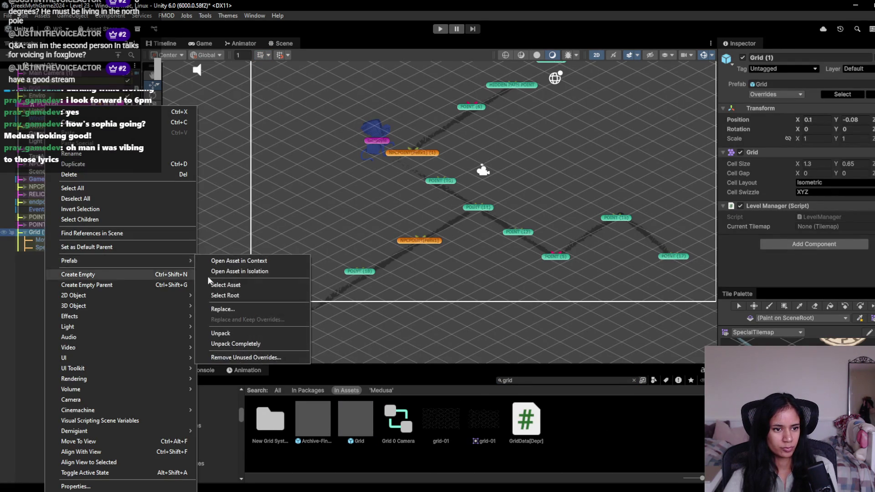
click(258, 343)
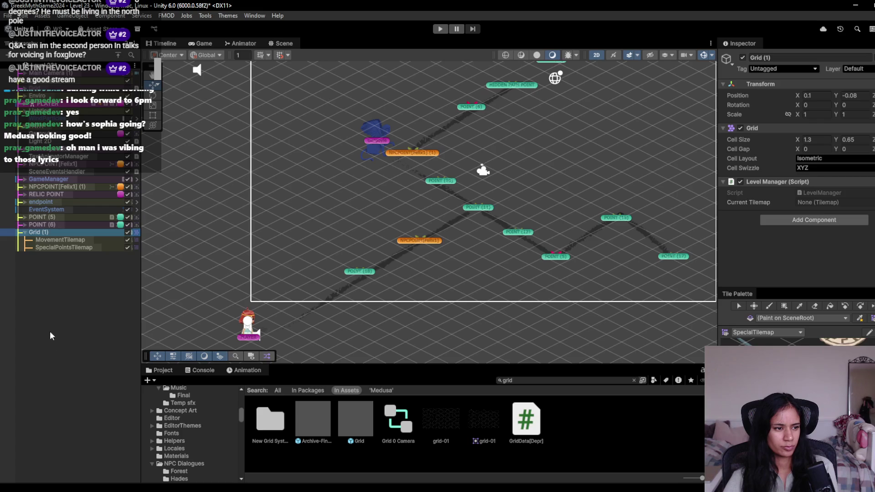
- Review Grid (1)'s tilemap layers, frame the level points and select MovementTilemap
click(53, 305)
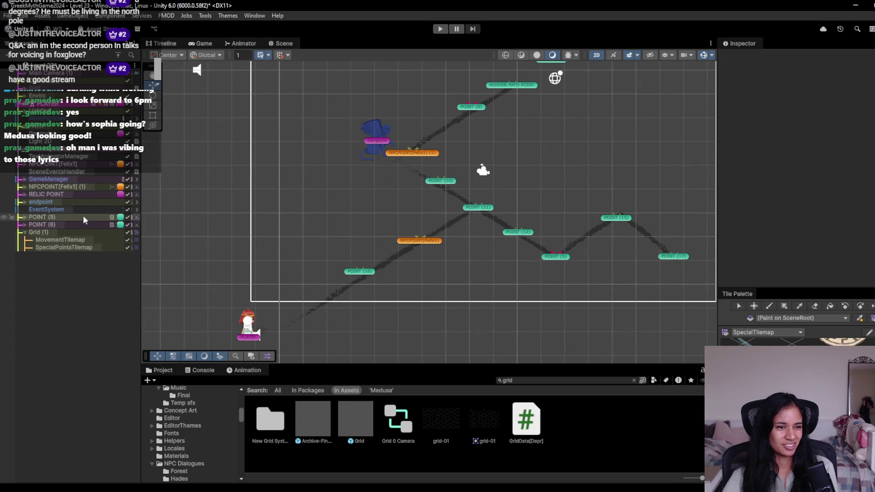
click(64, 246)
click(64, 239)
click(62, 232)
click(61, 239)
click(60, 247)
click(62, 240)
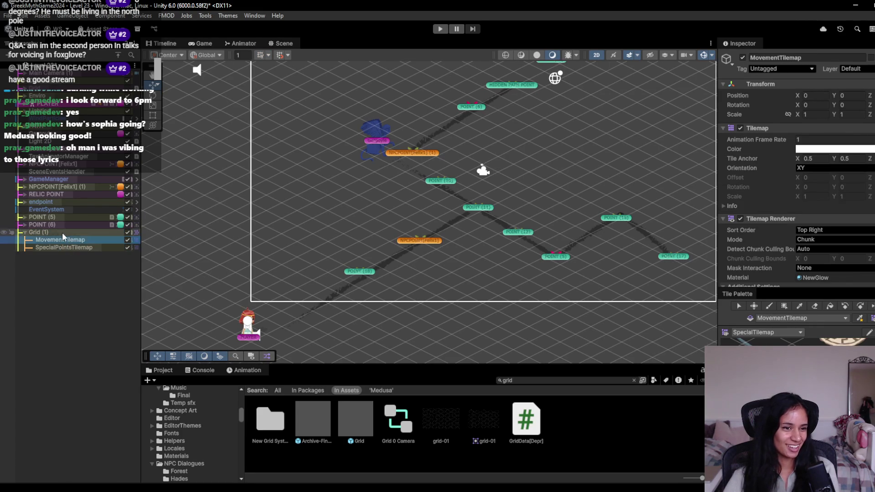
click(62, 232)
drag(506, 347, 463, 365)
scroll(384, 223, up, 1)
drag(384, 222, 329, 187)
click(63, 239)
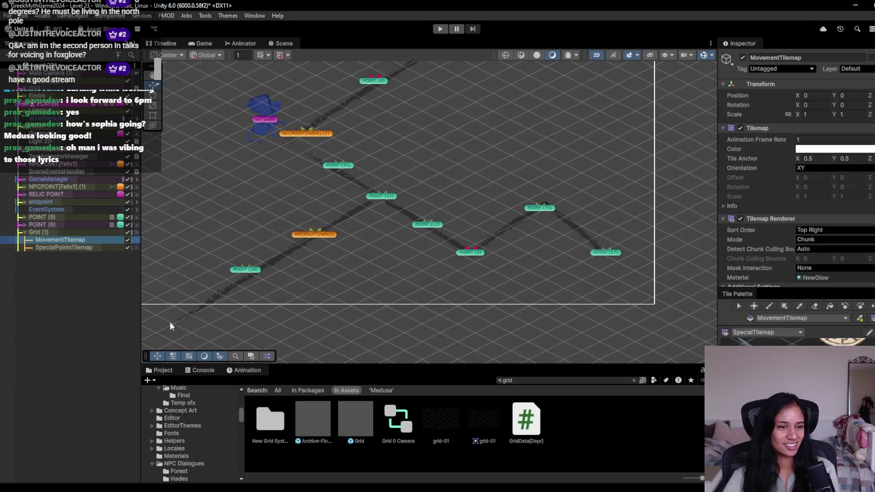
- Clear the 'grid' search and choose MedusaTiles as the active tile palette
click(277, 391)
click(633, 380)
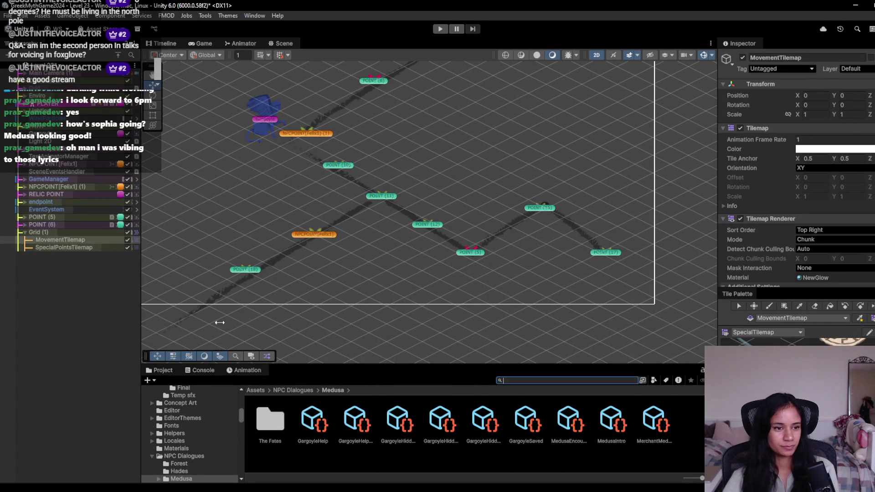
click(787, 333)
click(754, 349)
- Paint a test tile on the trail, switch to the Eraser and reselect MovementTilemap
click(769, 306)
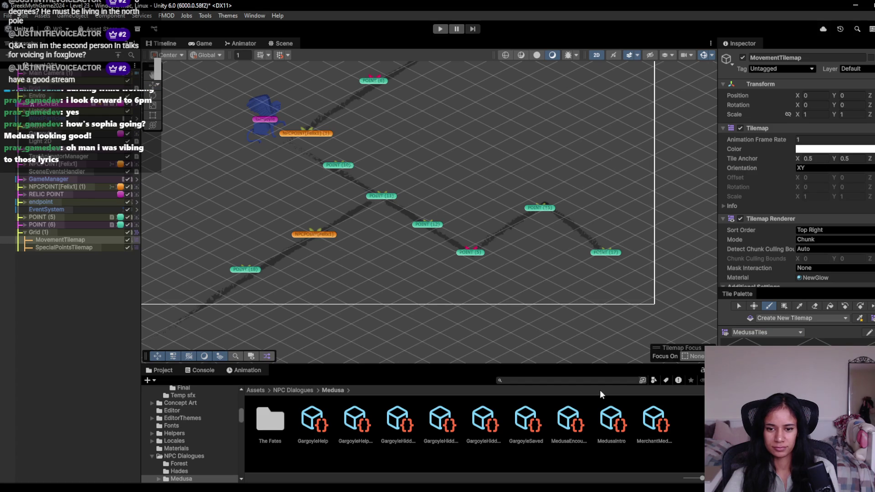
drag(367, 208, 465, 213)
click(466, 211)
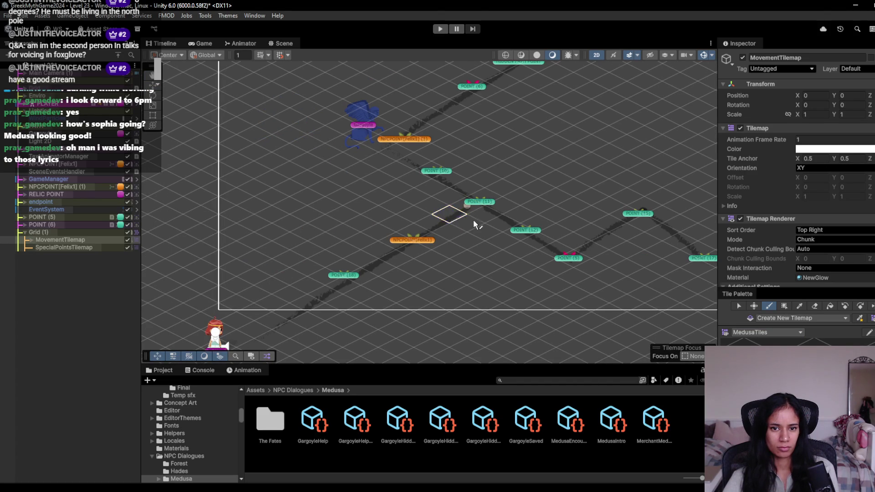
click(814, 306)
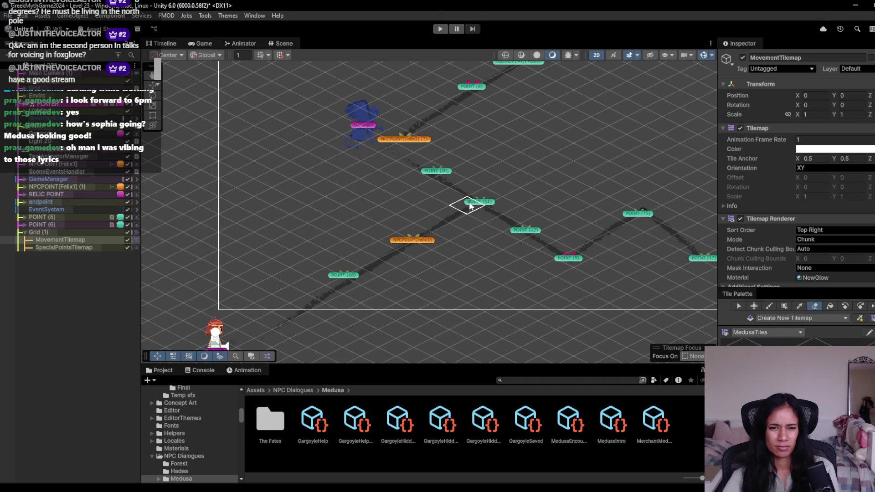
click(55, 247)
click(66, 240)
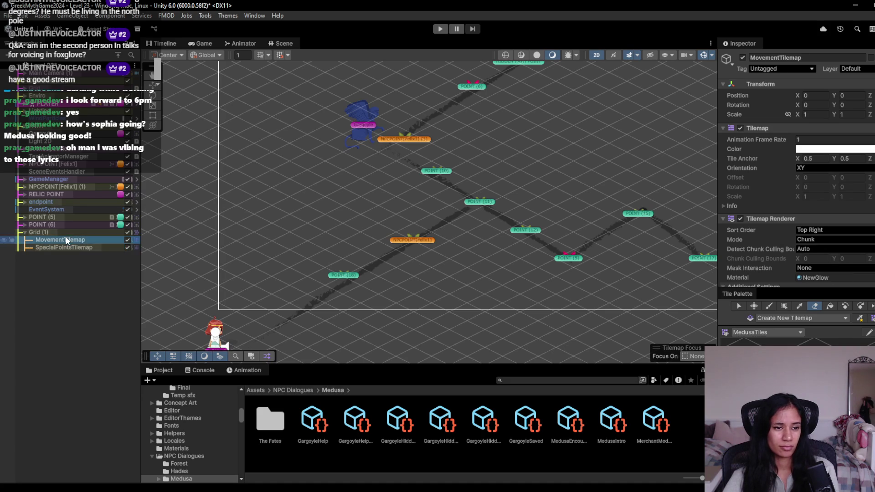
click(772, 333)
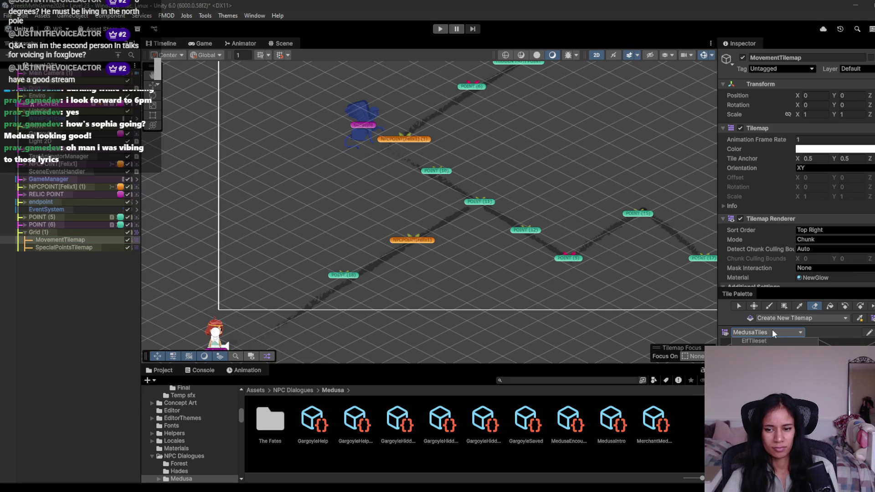
- Paint path tiles from POINT (11) down to POINT (18) and across to POINT (5)
key(Escape)
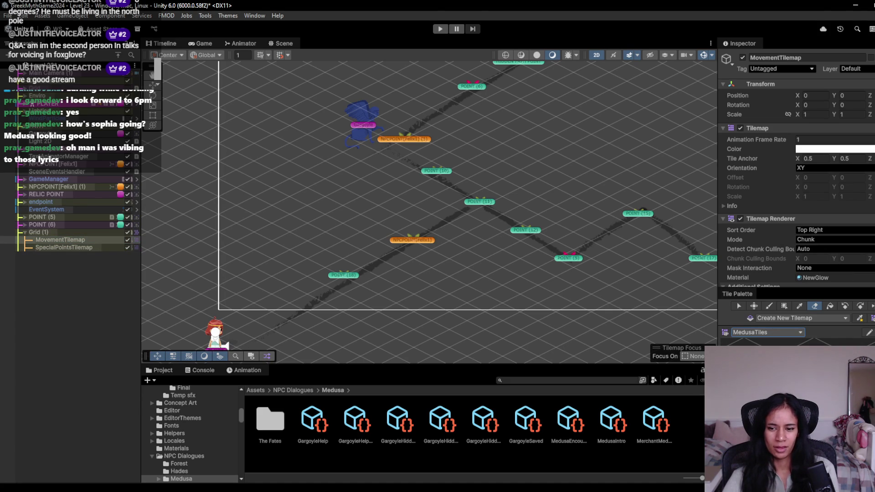
click(769, 305)
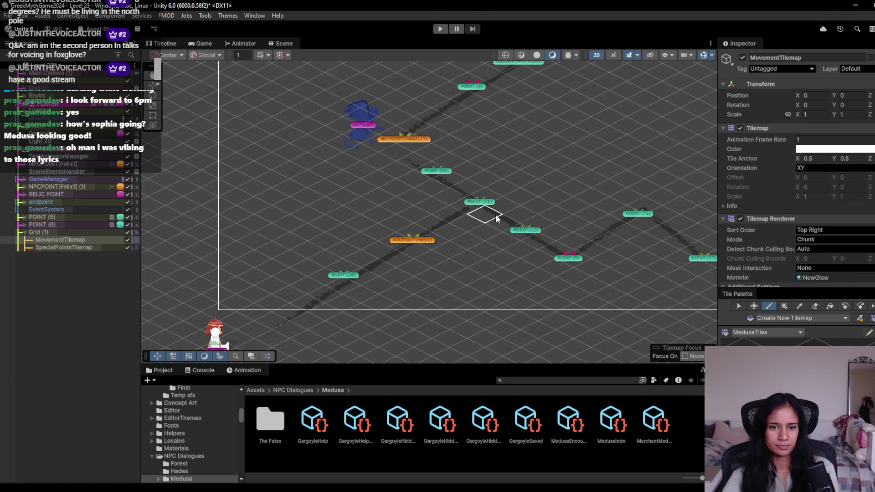
click(467, 206)
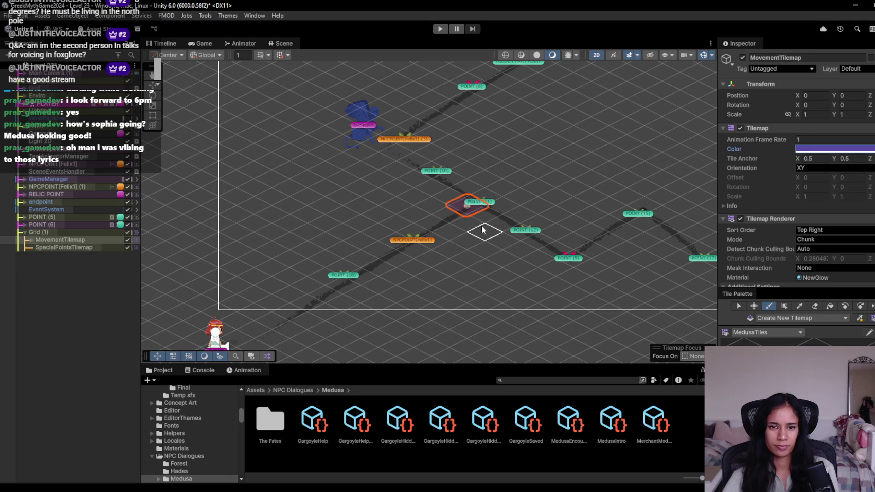
drag(467, 206, 238, 319)
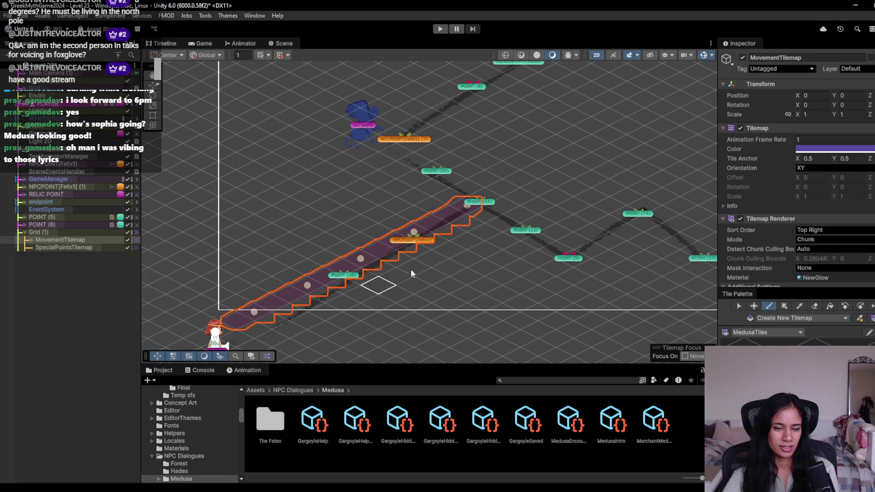
scroll(410, 287, up, 2)
mouse_move(492, 261)
mouse_down()
mouse_move(608, 328)
mouse_move(631, 328)
mouse_up()
- Extend the path from POINT (5) toward POINT (17), up to POINT (6) and past POINT (19)
drag(524, 280, 397, 219)
mouse_move(498, 249)
mouse_down()
mouse_move(463, 230)
mouse_move(478, 237)
mouse_move(504, 218)
mouse_up()
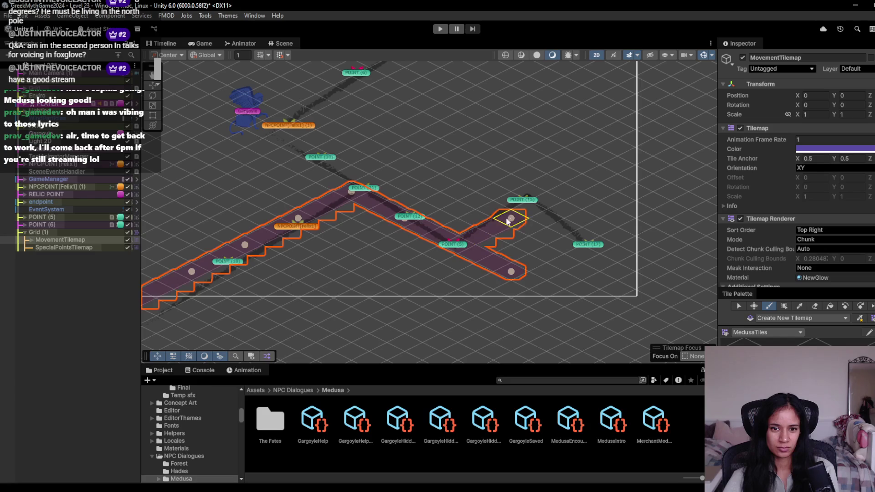
click(529, 228)
drag(530, 229, 573, 257)
key(f)
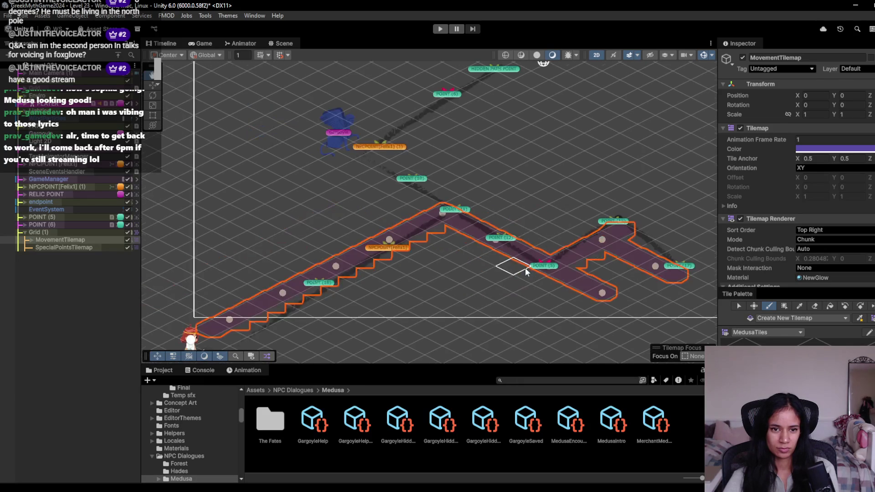
drag(417, 202, 327, 159)
key(f)
drag(357, 207, 588, 100)
key(f)
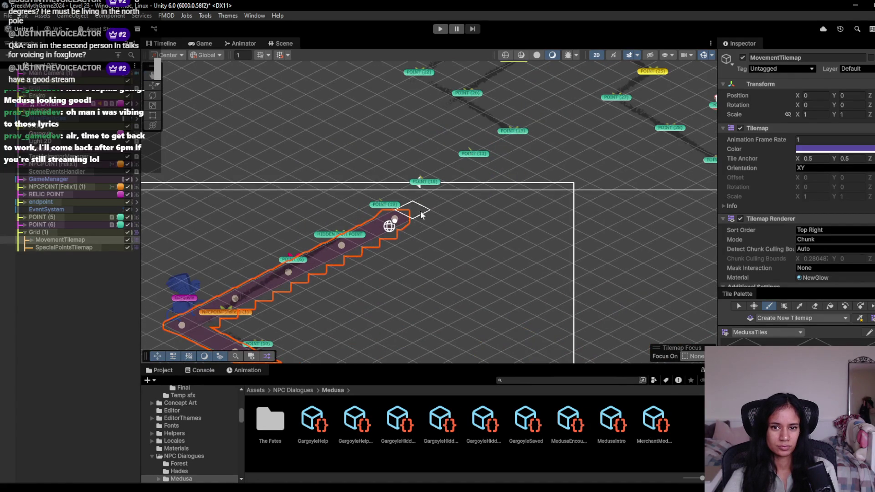
key(f)
mouse_move(330, 289)
mouse_down()
mouse_move(422, 237)
mouse_move(426, 253)
mouse_move(440, 251)
mouse_move(317, 191)
mouse_move(406, 145)
mouse_move(378, 176)
mouse_move(388, 198)
mouse_move(364, 210)
mouse_up()
key(f)
- Paint the path from POINT (21) past RELIC POINT and POINT (28) up to POINT (31)
drag(442, 210, 469, 261)
scroll(460, 277, up, 3)
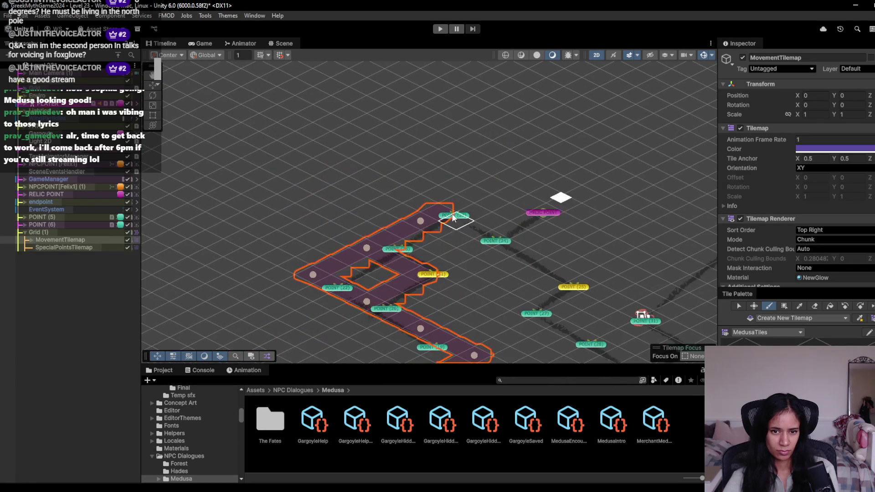
click(477, 198)
mouse_move(477, 198)
mouse_down()
mouse_move(521, 228)
mouse_move(577, 195)
mouse_move(519, 240)
mouse_move(500, 238)
mouse_move(484, 251)
mouse_move(576, 299)
mouse_move(409, 220)
mouse_up()
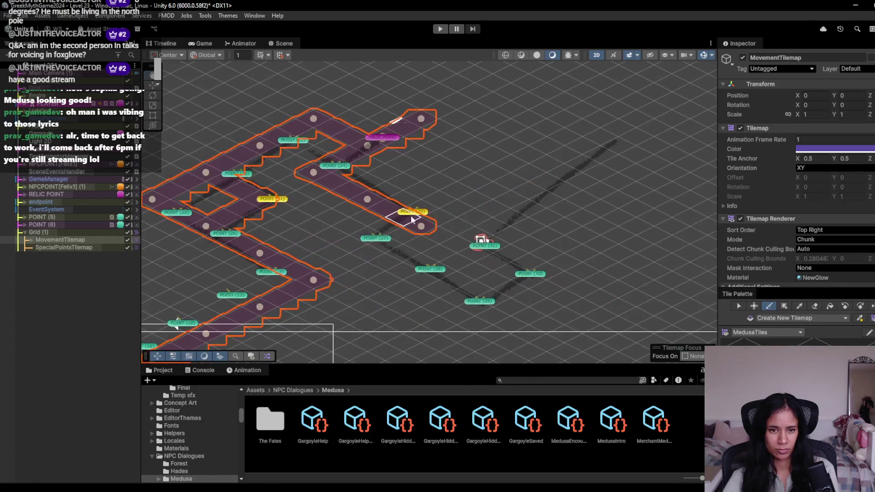
mouse_move(382, 256)
mouse_down()
mouse_move(474, 303)
mouse_move(503, 293)
mouse_move(521, 279)
mouse_move(482, 251)
mouse_move(656, 161)
mouse_up()
click(508, 238)
- Switch the Tile Palette to the Eraser and pan over the painted paths toward the Gargoyle
drag(537, 236, 190, 293)
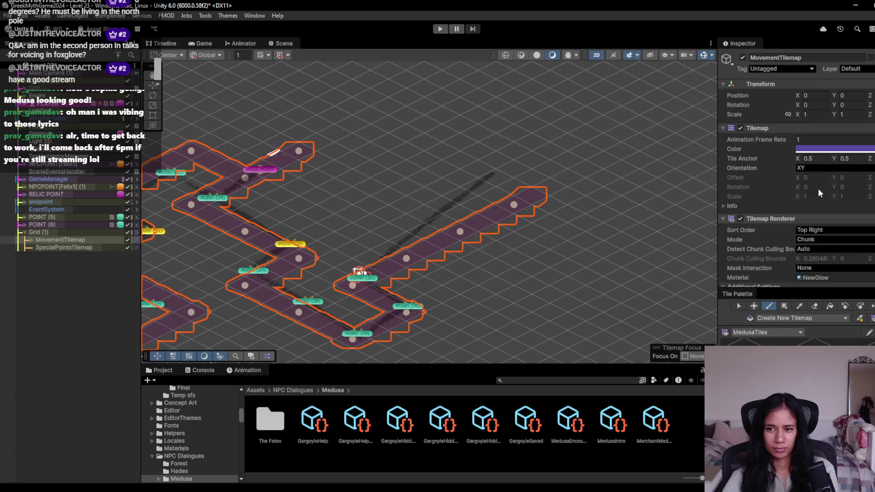
scroll(786, 250, down, 5)
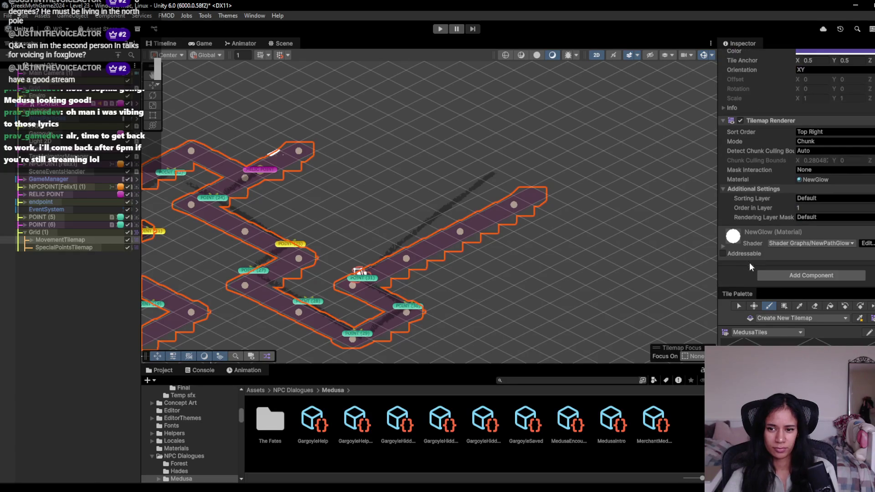
click(814, 306)
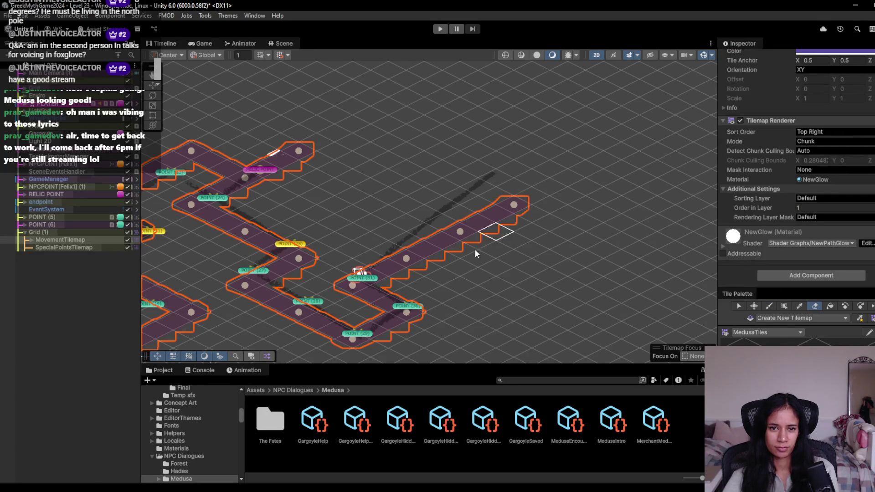
drag(501, 231, 581, 223)
mouse_move(351, 290)
mouse_down()
mouse_move(604, 165)
mouse_move(468, 141)
mouse_move(455, 221)
mouse_move(527, 172)
mouse_up()
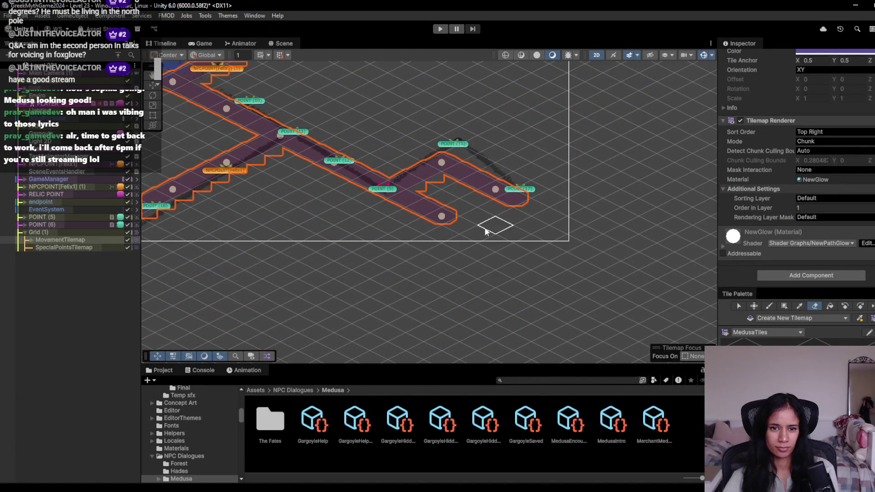
drag(412, 196, 541, 181)
scroll(351, 195, down, 3)
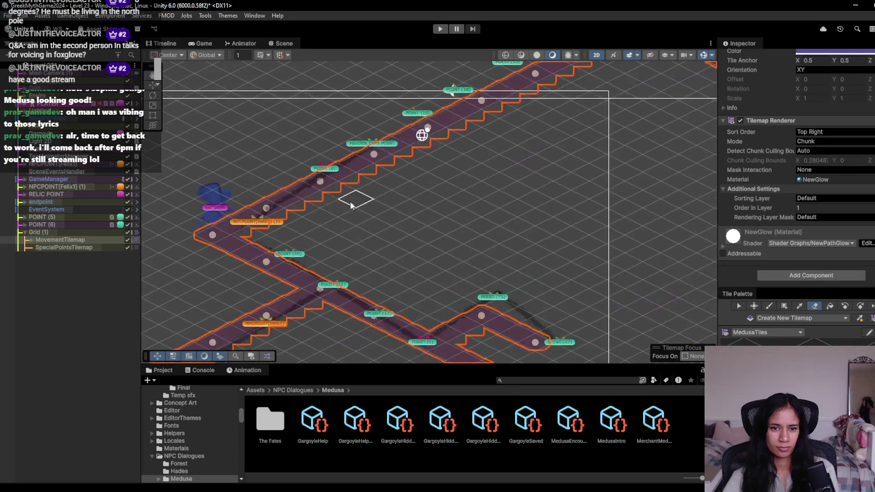
scroll(371, 248, up, 5)
scroll(800, 134, up, 5)
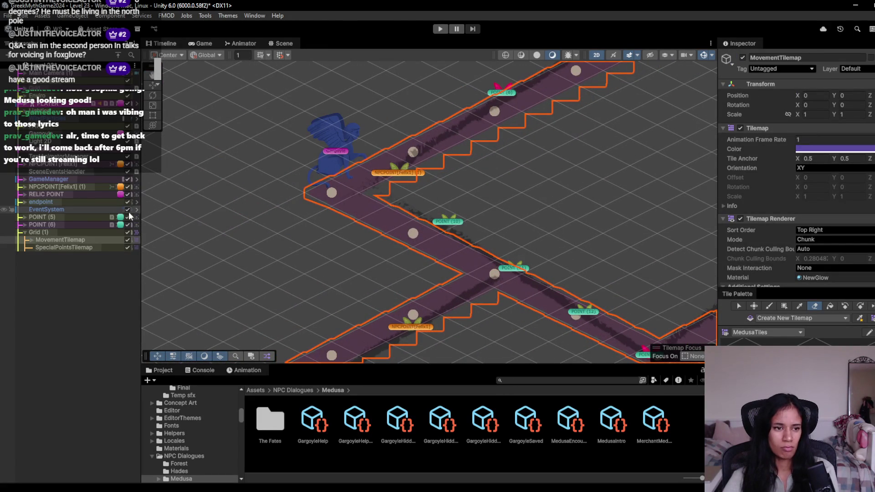
- Select the NPCPOINT[Felix1] (1) point and Copy Component on its NPC Behaviour script
click(154, 86)
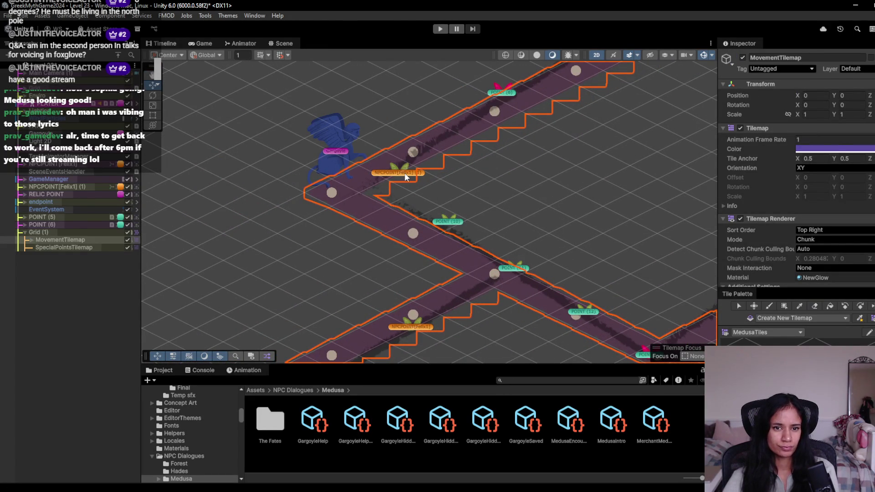
click(404, 173)
scroll(833, 258, down, 5)
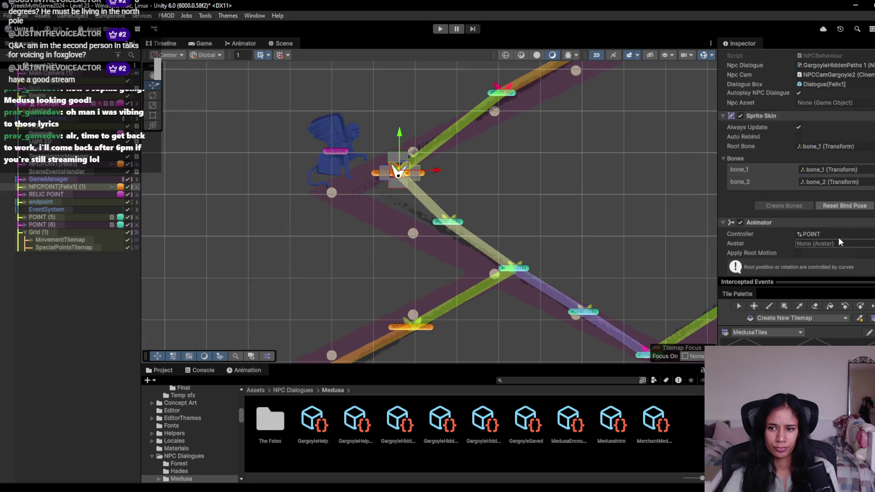
scroll(838, 242, up, 4)
right_click(808, 121)
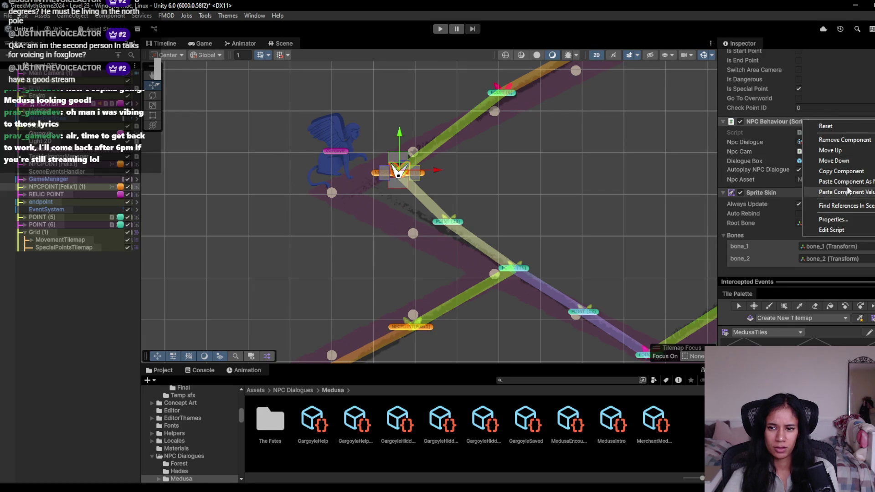
click(842, 171)
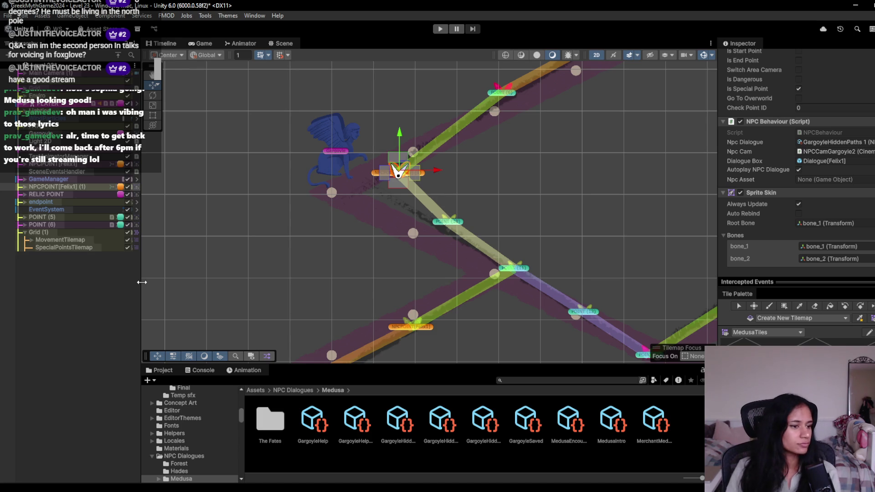
scroll(748, 205, down, 8)
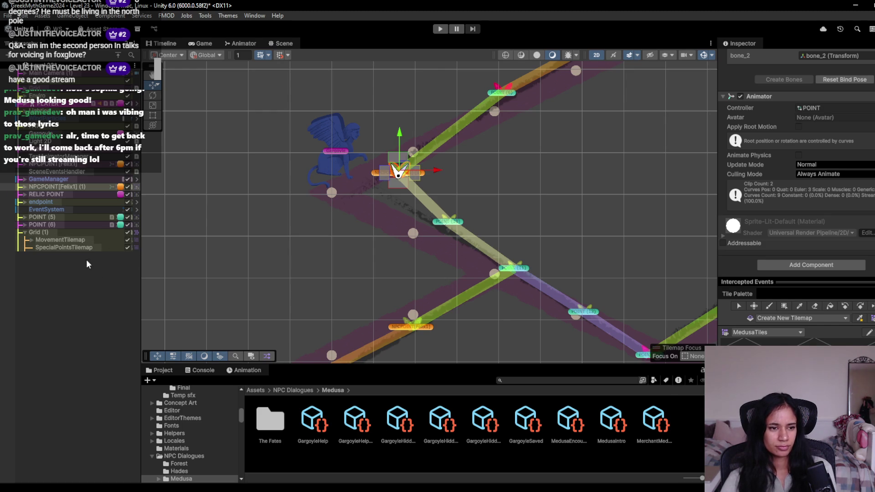
- Select SpecialPointsTilemap and switch the Tile Palette to SpecialTilemap
click(97, 246)
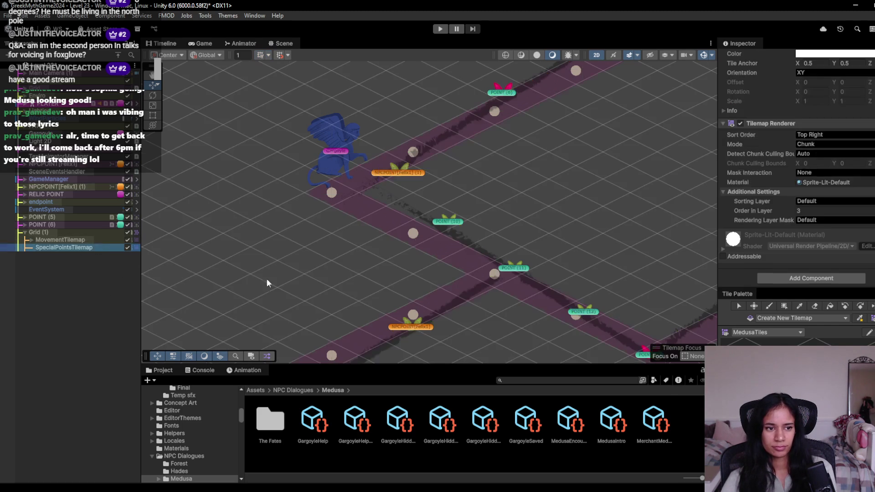
click(771, 333)
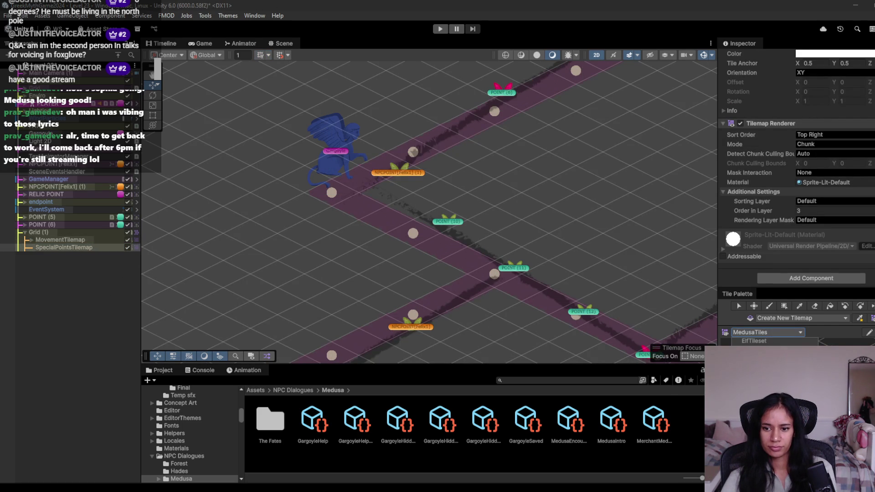
click(757, 358)
drag(460, 346, 548, 250)
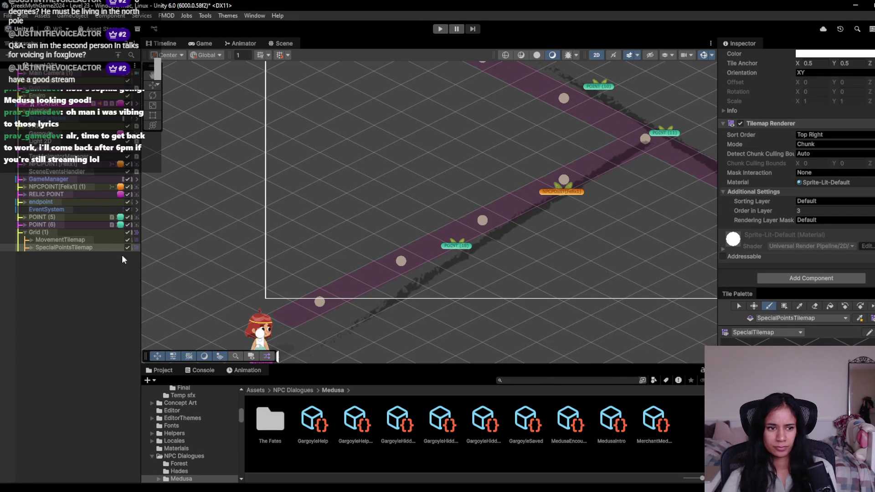
- Paint a StartNode tile and an NPCNode tile at the gargoyle's feet
click(30, 248)
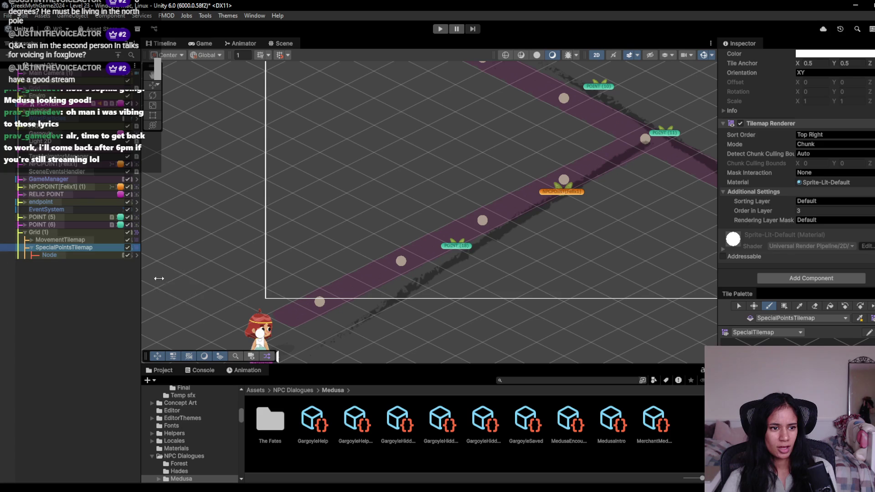
click(55, 253)
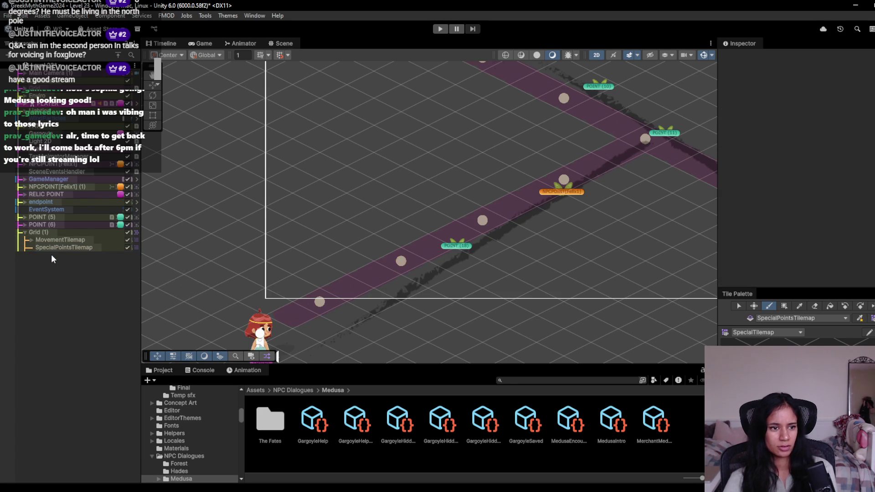
click(53, 247)
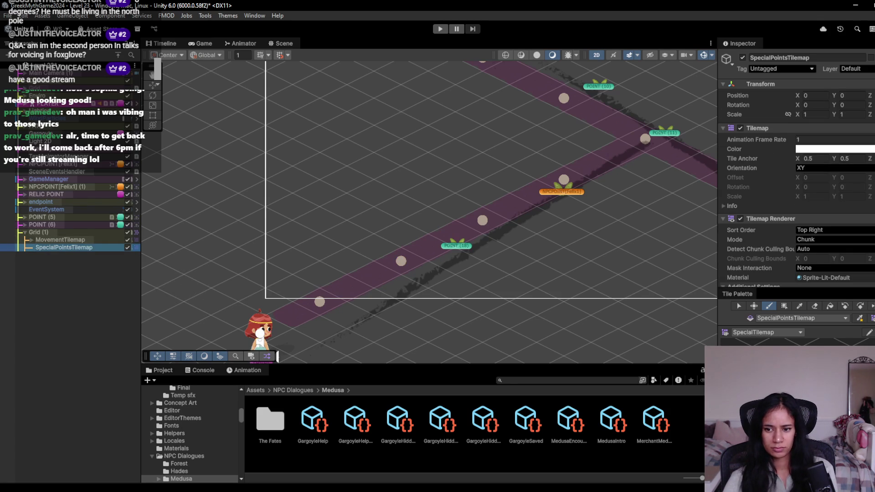
click(403, 264)
key(Up)
key(Right)
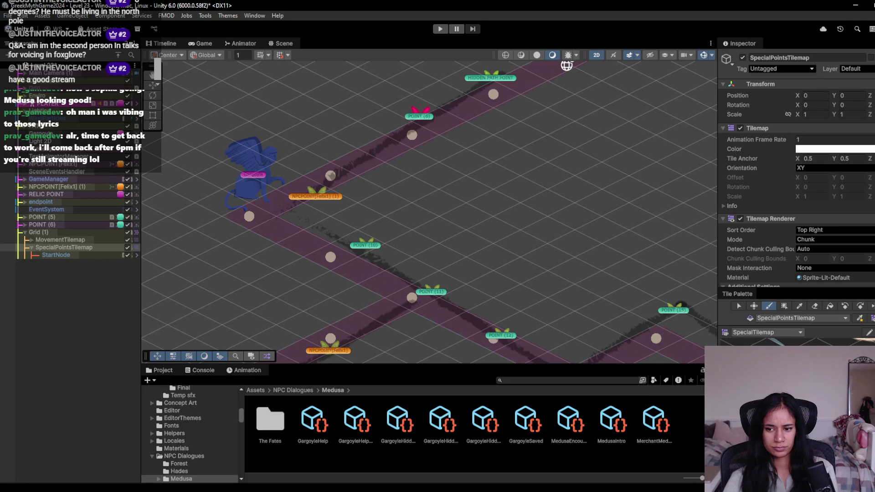
click(253, 213)
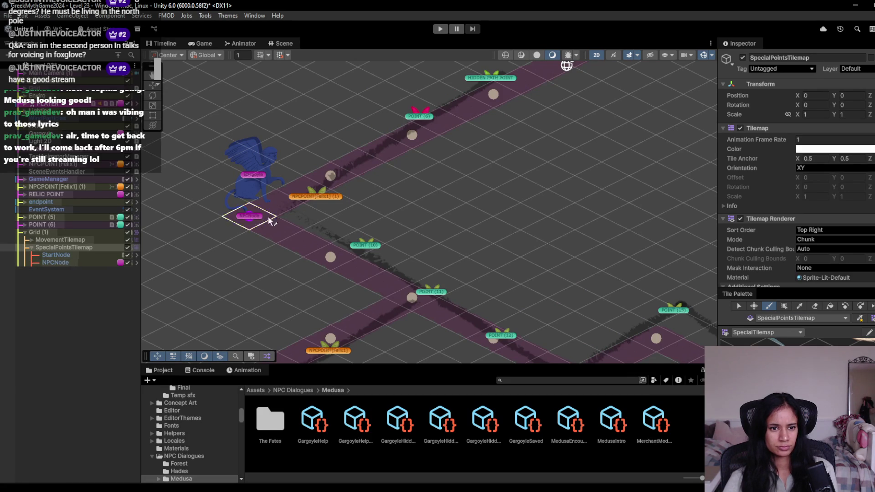
- Paste the copied NPC Behaviour values onto NPCNode and set its Npc Asset to Gargoyle
drag(317, 252, 372, 263)
scroll(469, 215, down, 1)
drag(469, 217, 448, 245)
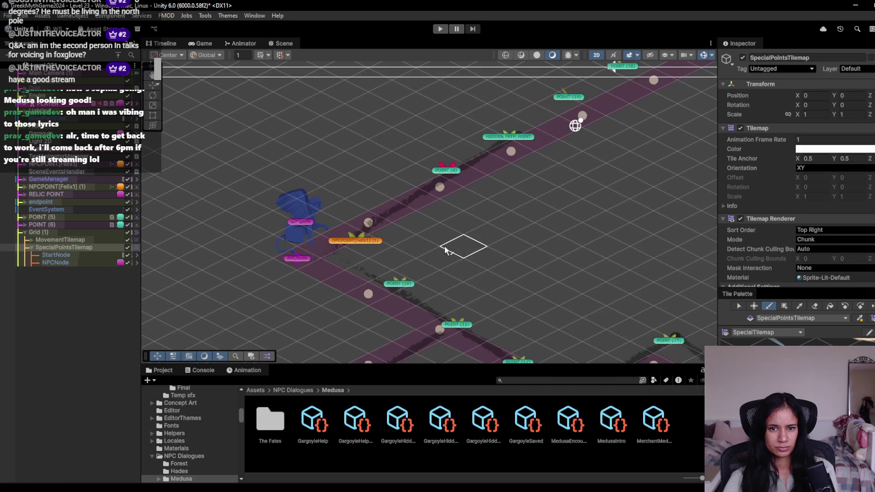
click(97, 263)
scroll(816, 223, down, 5)
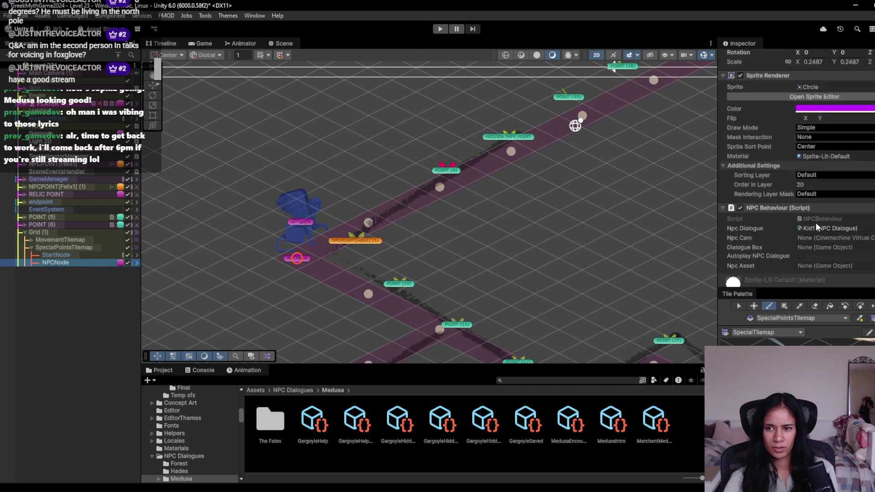
right_click(819, 163)
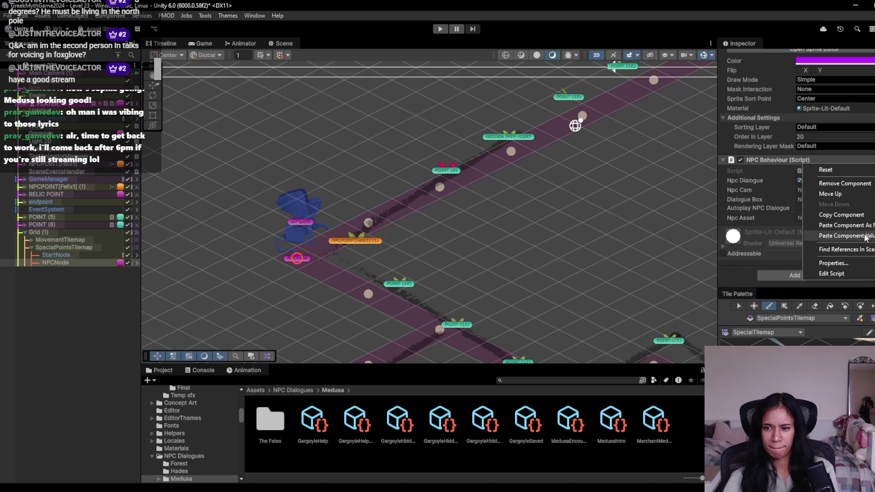
click(843, 235)
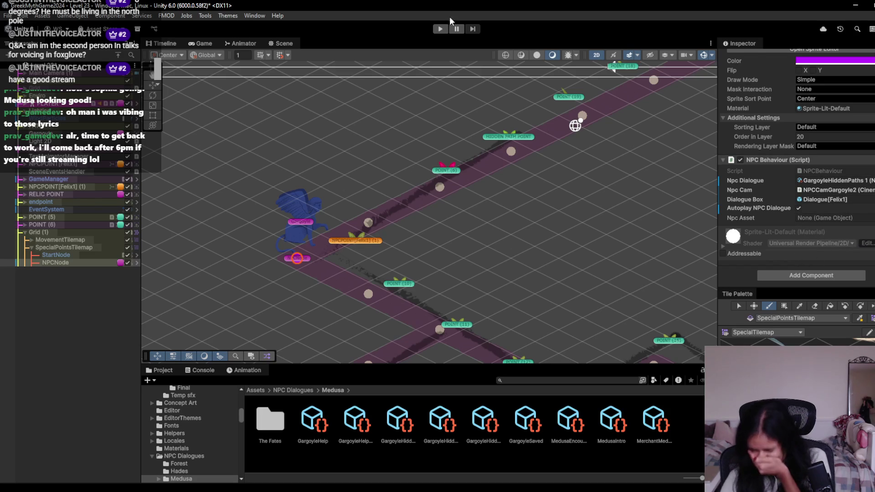
click(870, 218)
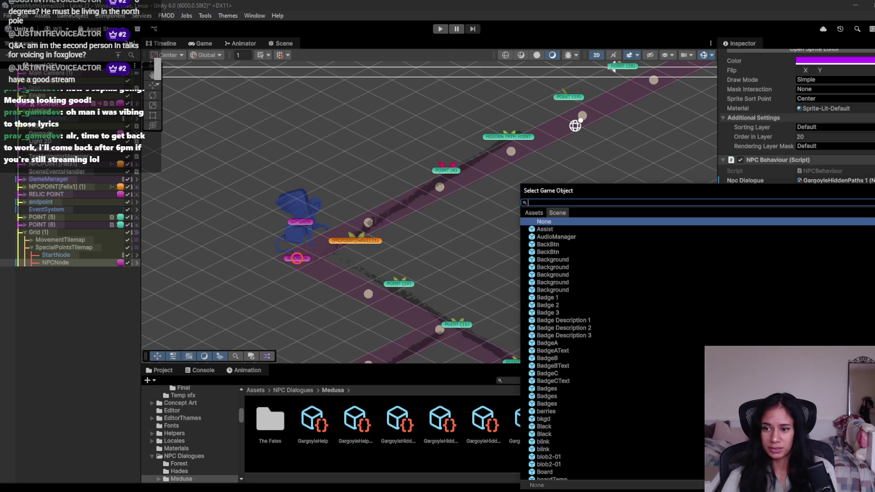
text(gargo)
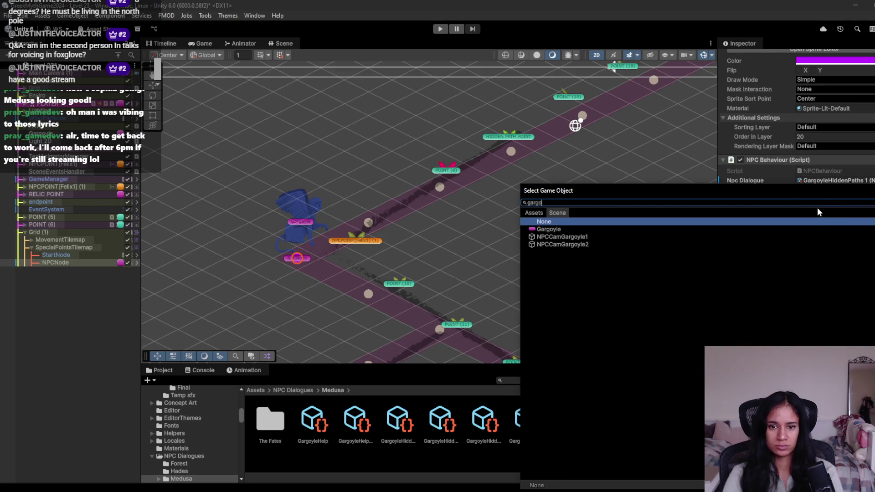
key(Return)
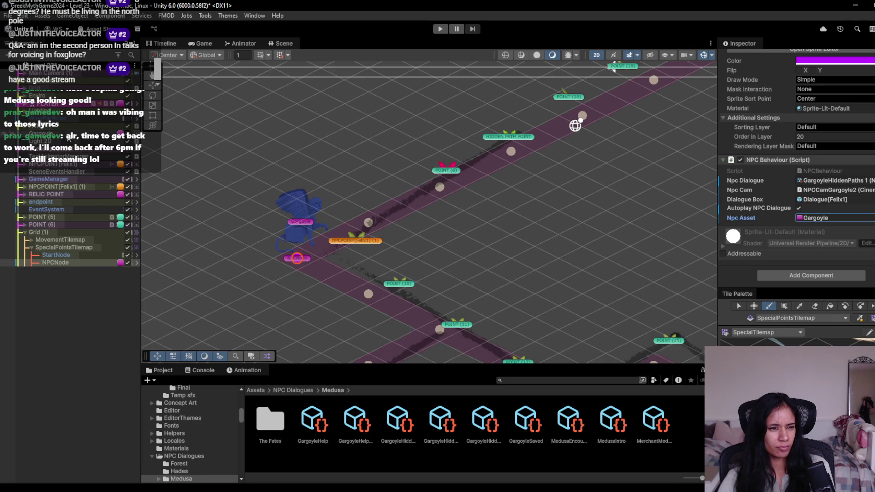
- Give the Gargoyle object a yellow label and rename it FELIX
click(69, 134)
scroll(802, 54, up, 1)
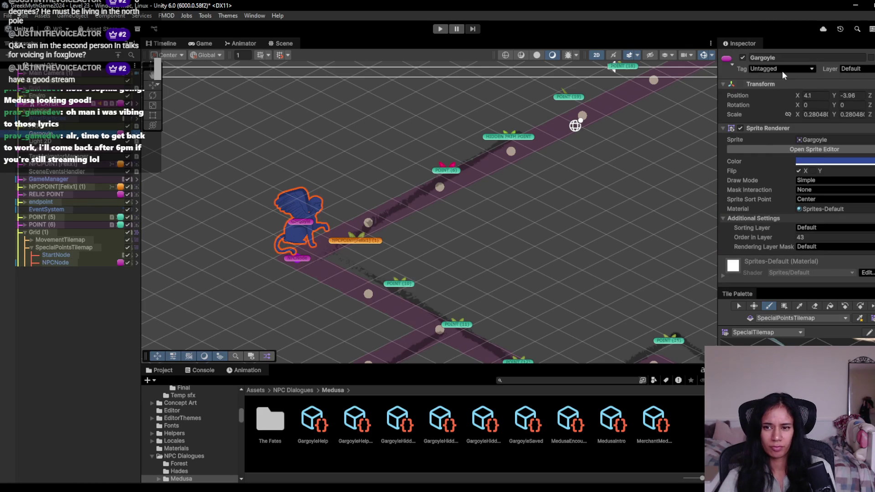
click(725, 60)
click(731, 92)
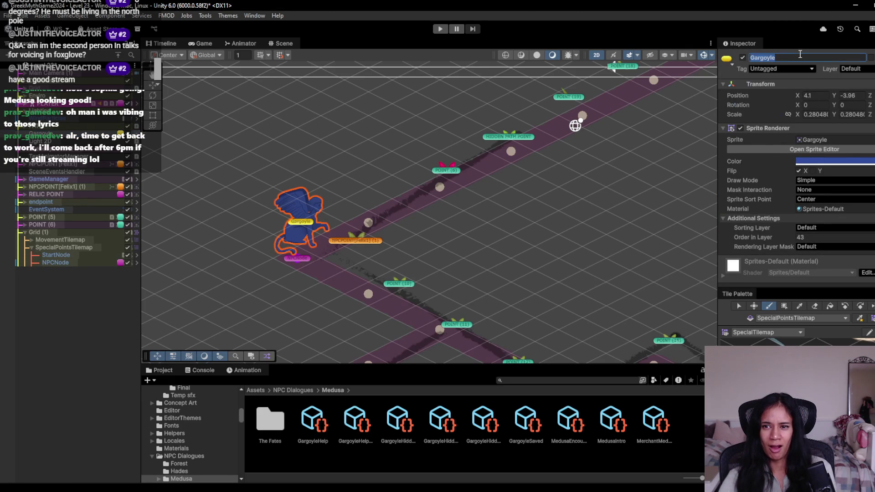
text(FELIX)
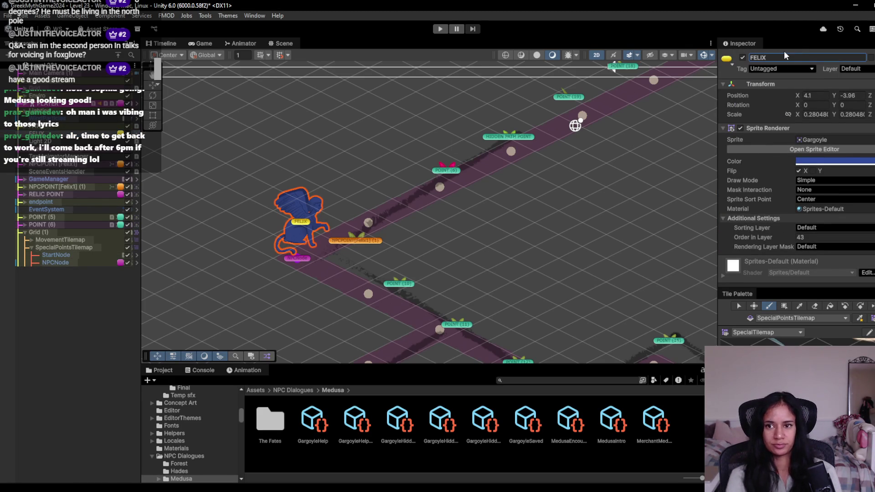
click(55, 263)
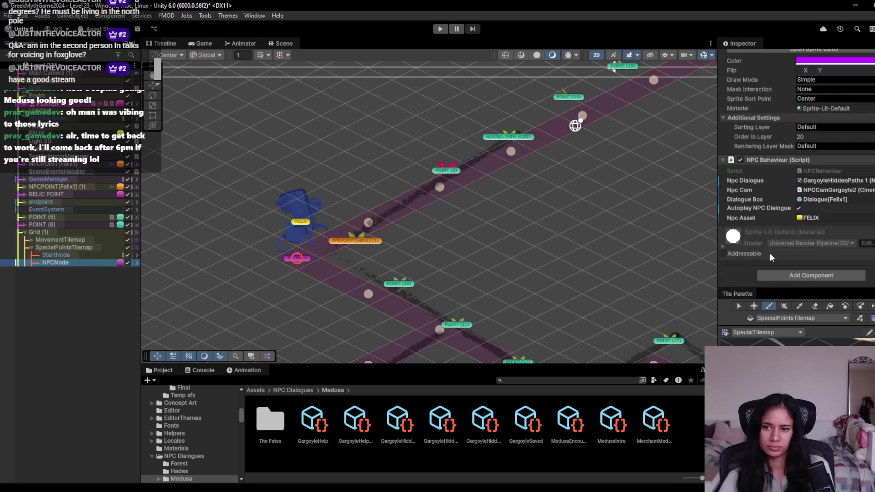
click(32, 239)
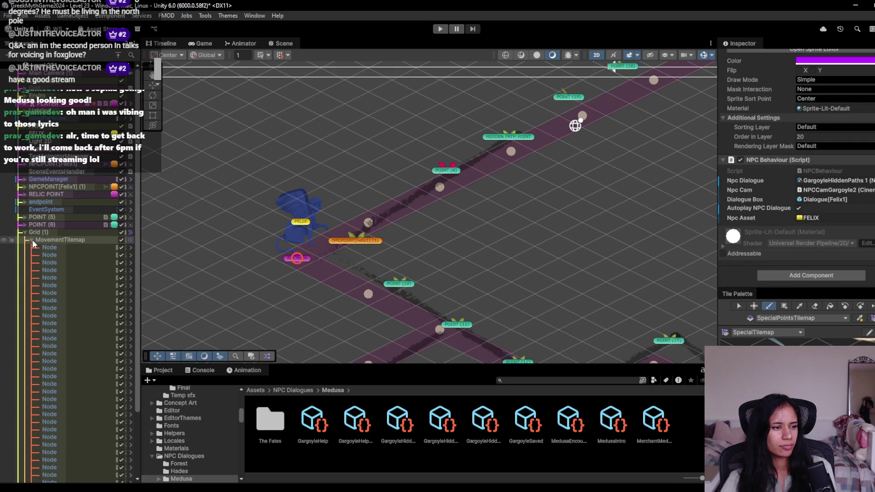
- Collapse MovementTilemap in the Hierarchy and pan the Scene view down to the lower paths
click(32, 240)
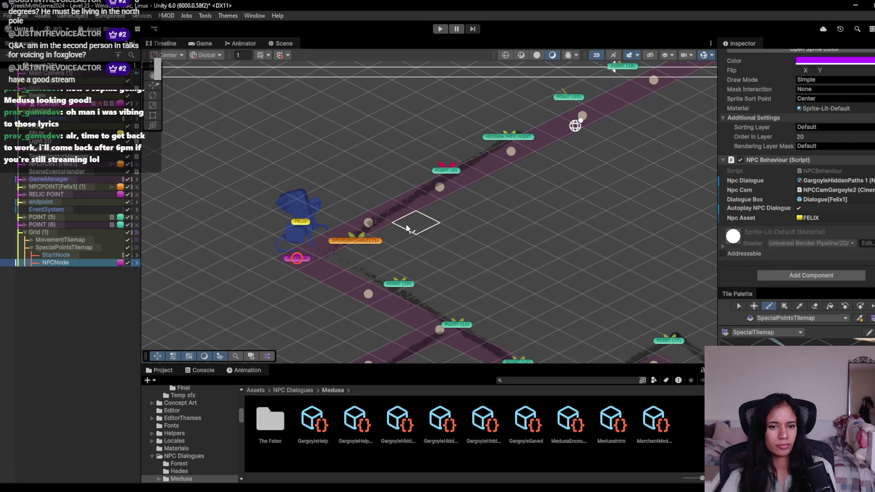
mouse_move(396, 279)
mouse_down()
mouse_move(450, 138)
mouse_move(347, 170)
mouse_move(391, 192)
mouse_up()
mouse_move(531, 187)
mouse_down()
mouse_move(463, 186)
mouse_move(462, 165)
mouse_up()
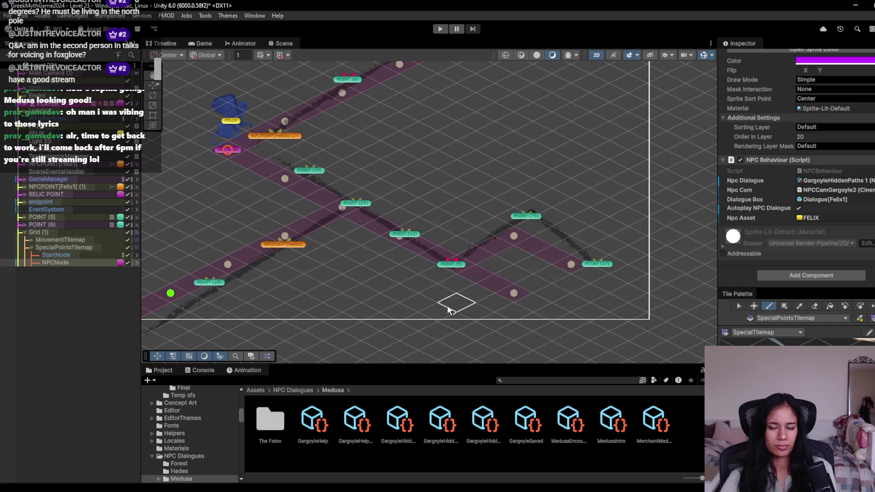
mouse_move(366, 250)
mouse_down()
mouse_move(344, 319)
mouse_move(349, 278)
mouse_up()
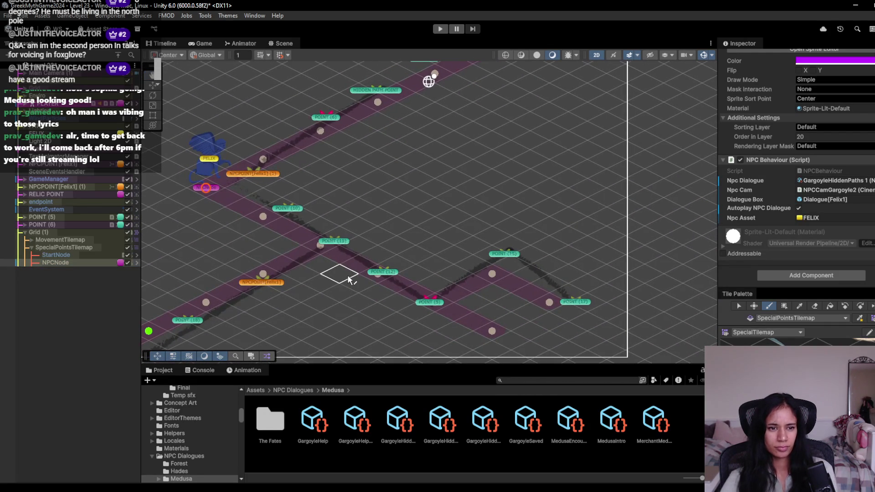
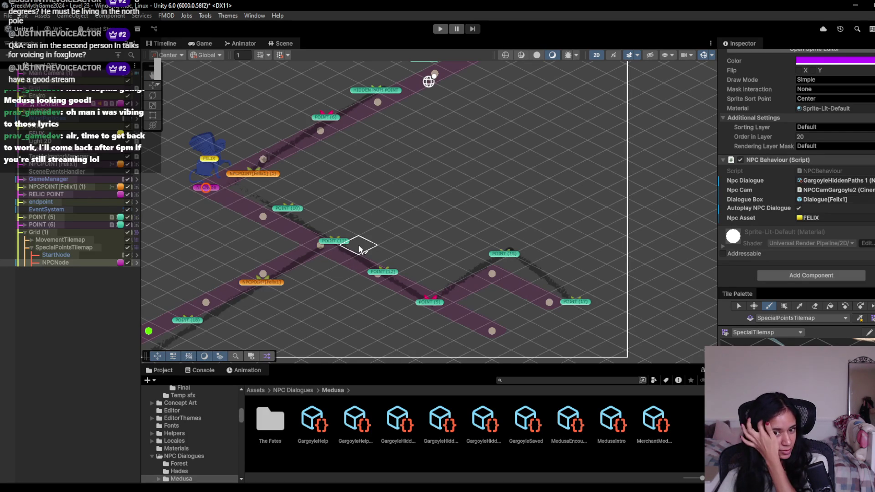
- Deactivate all 24 POINT children of PATH and briefly play-test the level
click(27, 129)
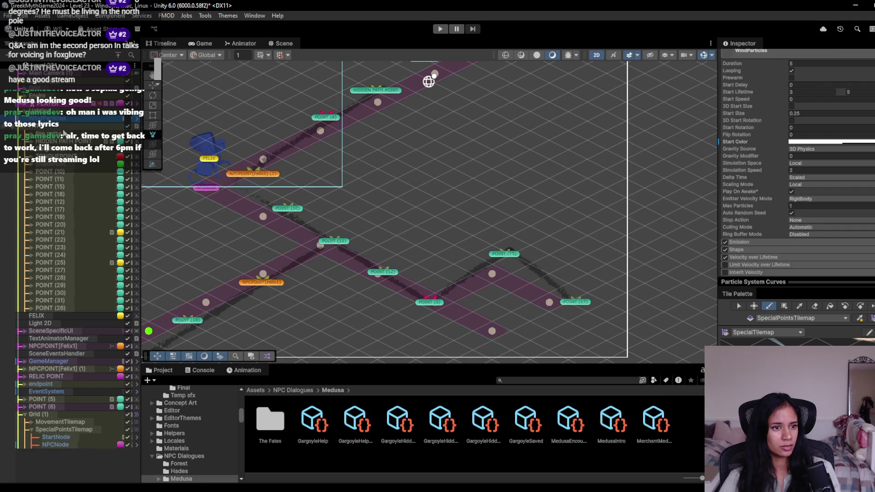
mouse_move(48, 134)
mouse_down()
mouse_move(45, 305)
mouse_move(82, 300)
mouse_up()
click(742, 58)
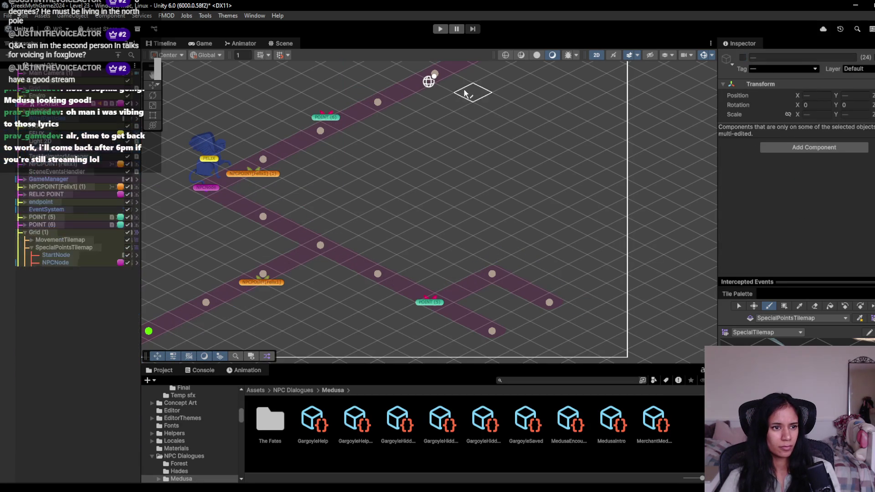
click(446, 30)
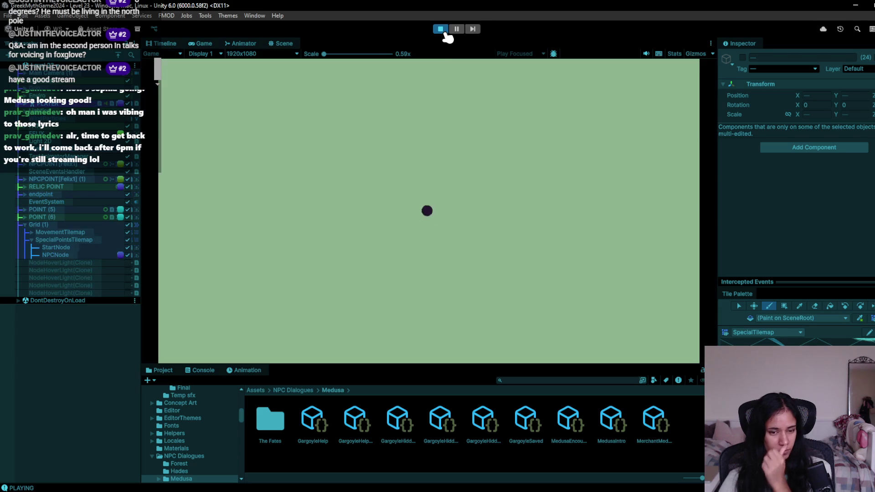
click(441, 29)
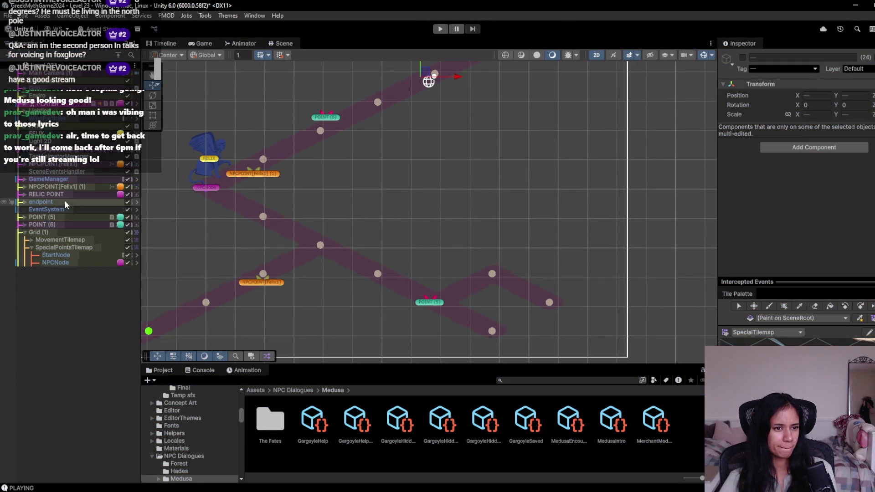
- Deactivate both NPCPOINT[Felix1] objects and disable the relic's Level Point component
click(78, 191)
ctrl+click(79, 187)
ctrl+click(80, 164)
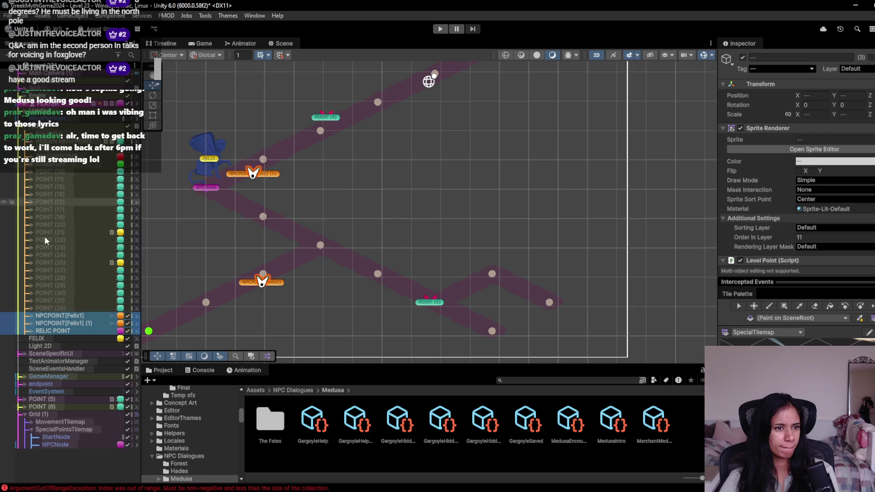
click(86, 331)
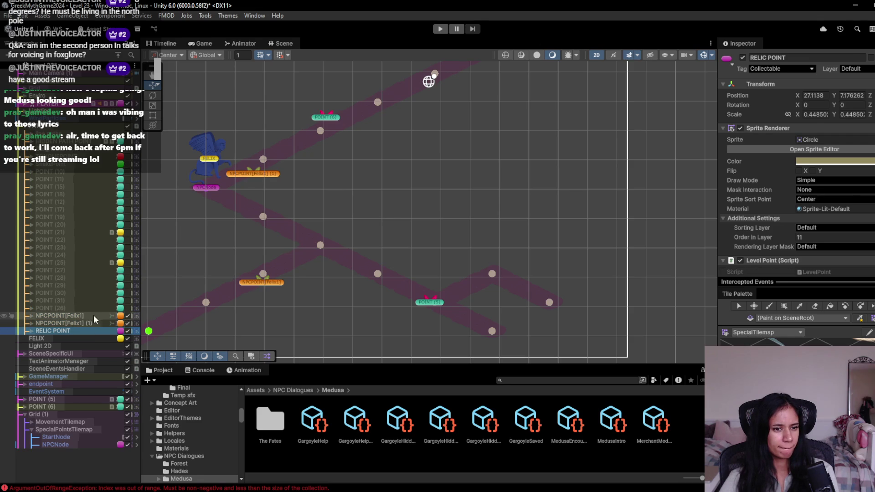
click(128, 315)
click(128, 323)
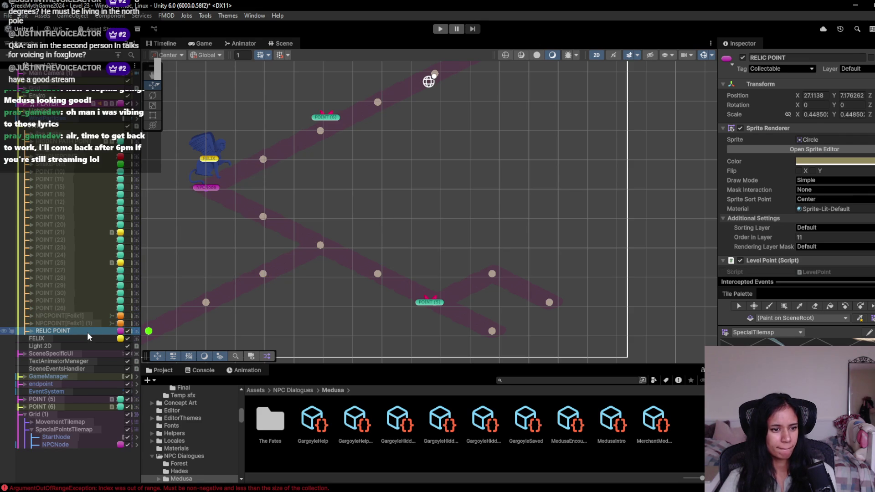
scroll(759, 231, down, 5)
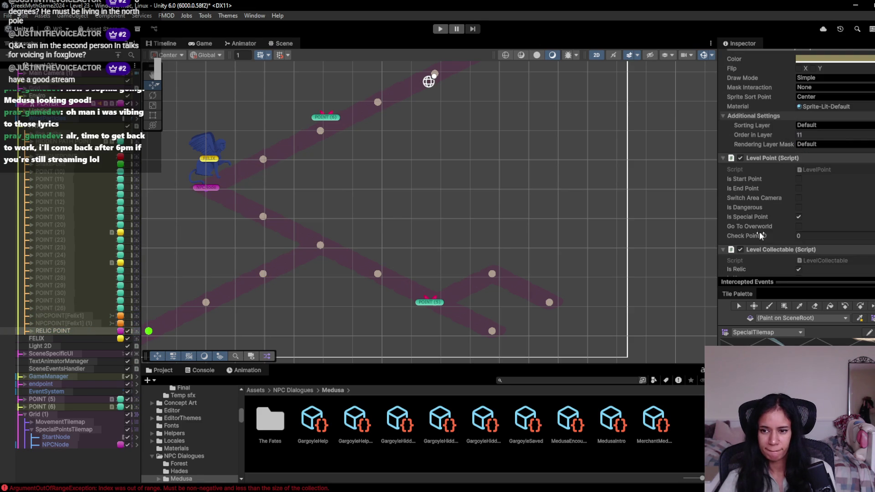
click(740, 158)
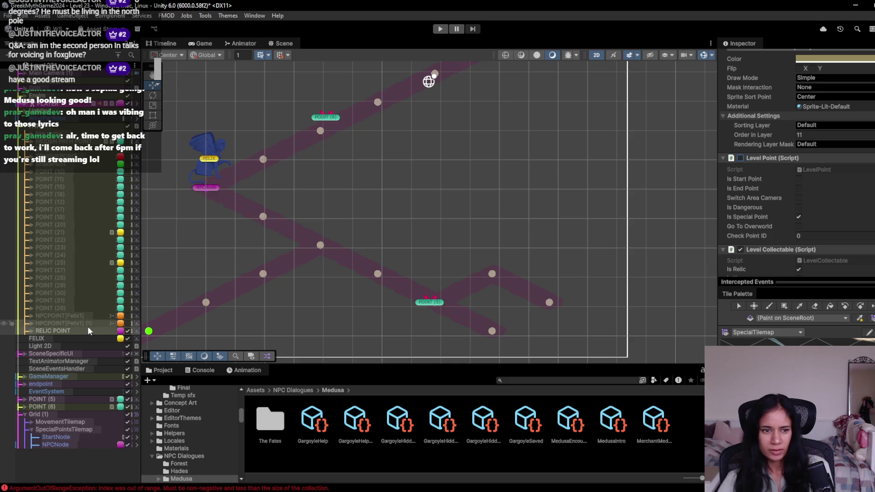
- Delete the RELIC POINT object and ready the Brush on the special points tilemap
click(76, 316)
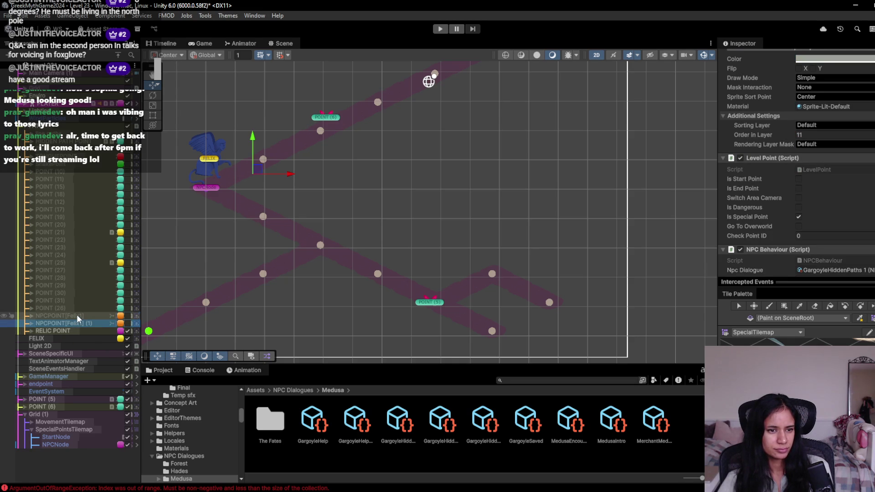
mouse_move(500, 167)
mouse_down()
mouse_move(459, 239)
mouse_move(375, 269)
mouse_move(508, 231)
mouse_up()
click(437, 175)
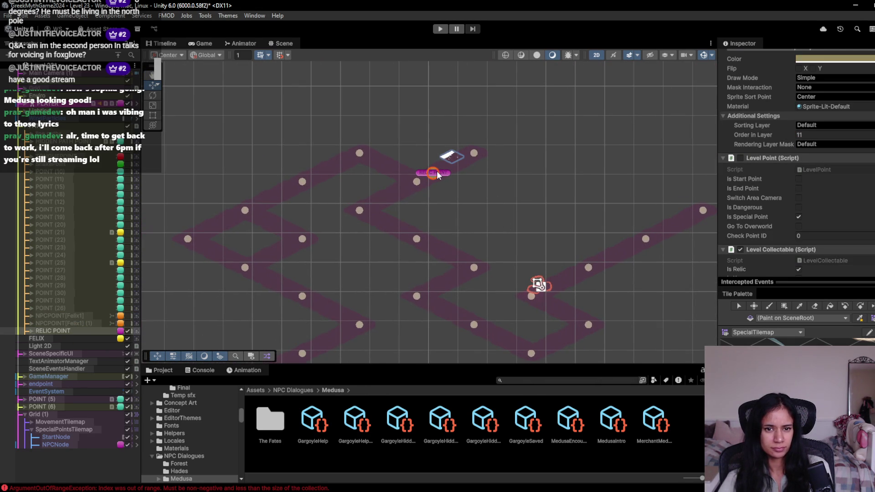
click(76, 330)
key(Delete)
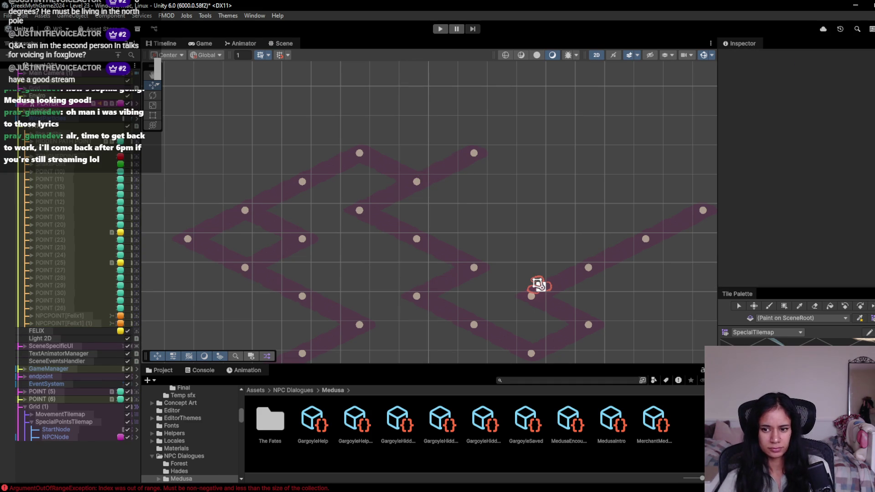
key(b)
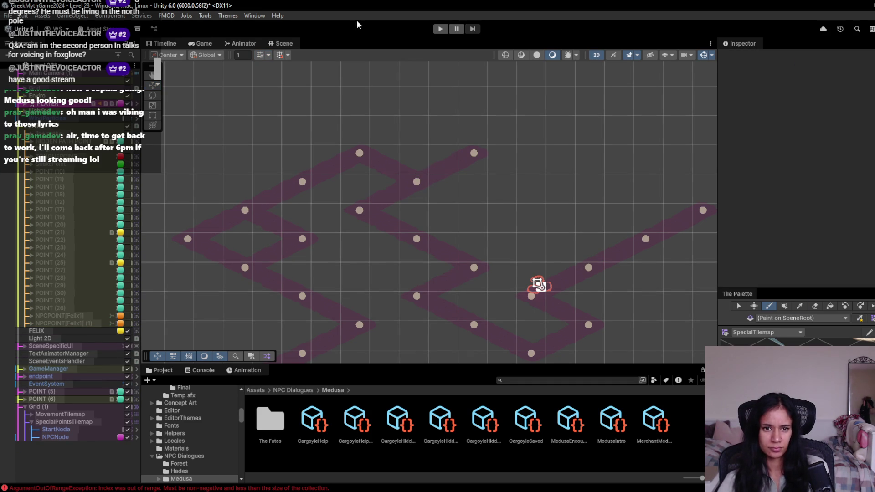
click(64, 422)
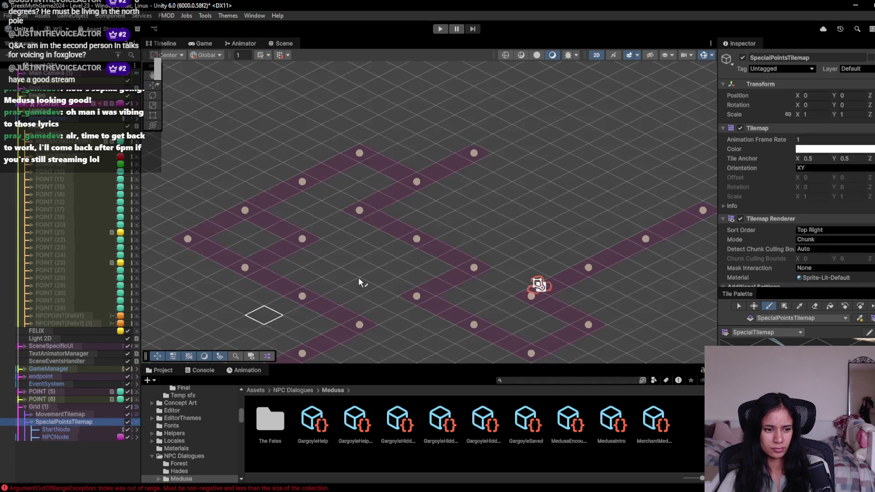
- Paint a LevelCollectable at the path's upper end with Collectable ID 5 and Is Relic ticked
click(476, 155)
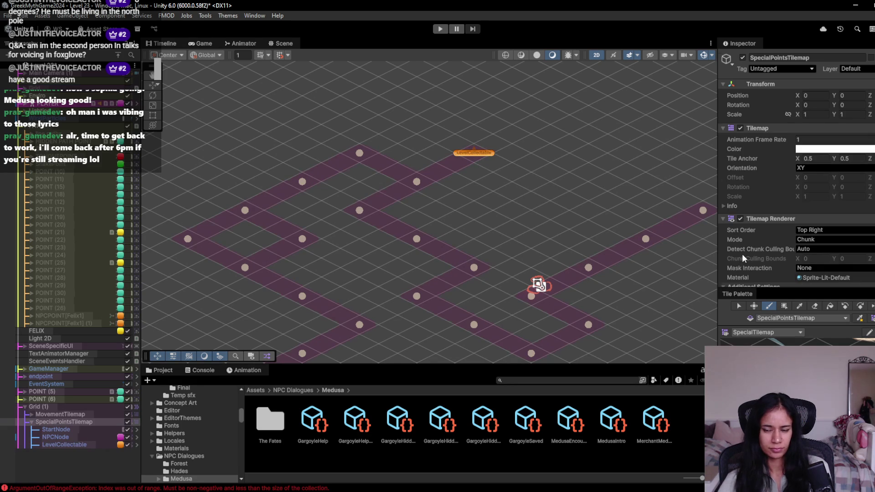
scroll(797, 183, down, 3)
click(101, 444)
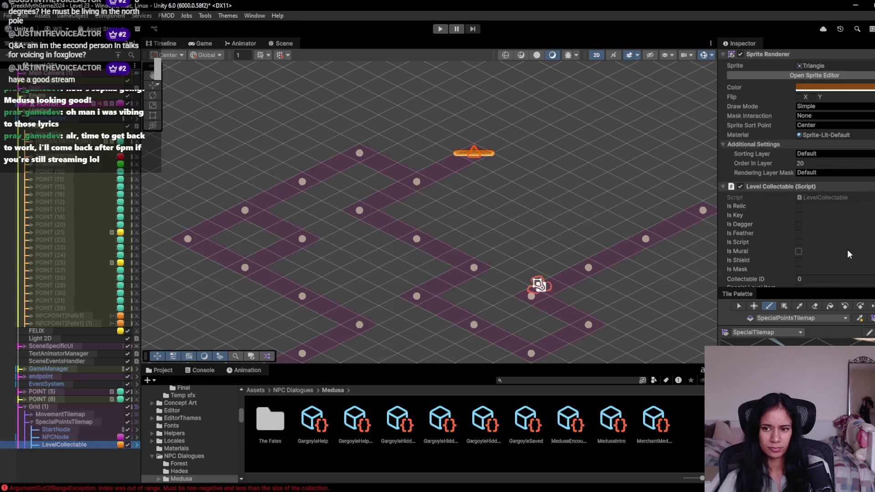
click(806, 192)
text(5)
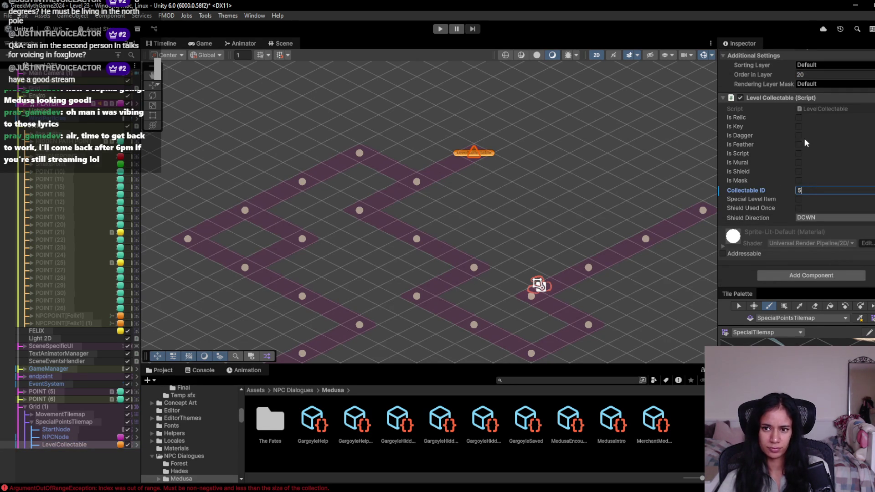
click(799, 118)
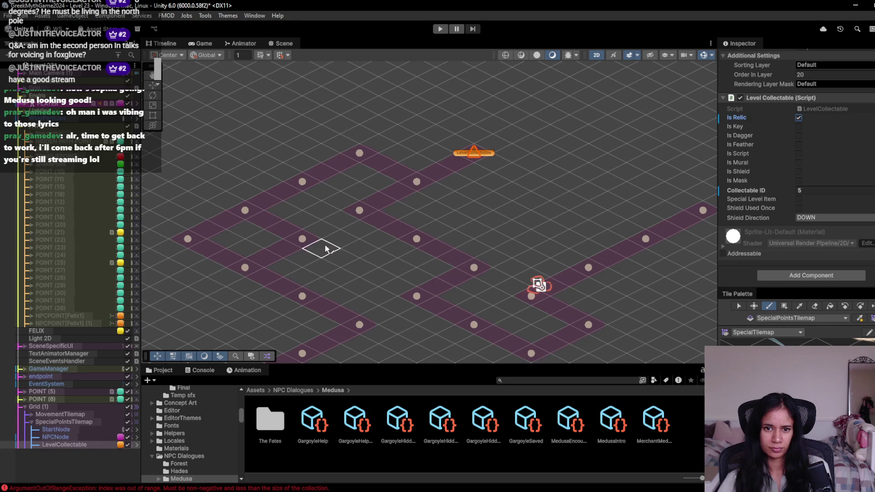
- Bring FELIX and the NPC node into view, then start Play mode to test cameras
drag(322, 240, 419, 181)
scroll(401, 200, down, 1)
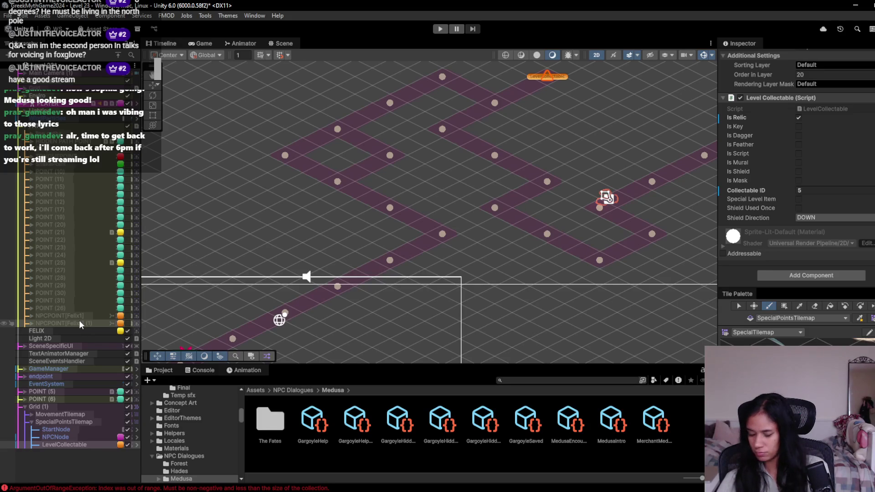
drag(535, 169, 568, 146)
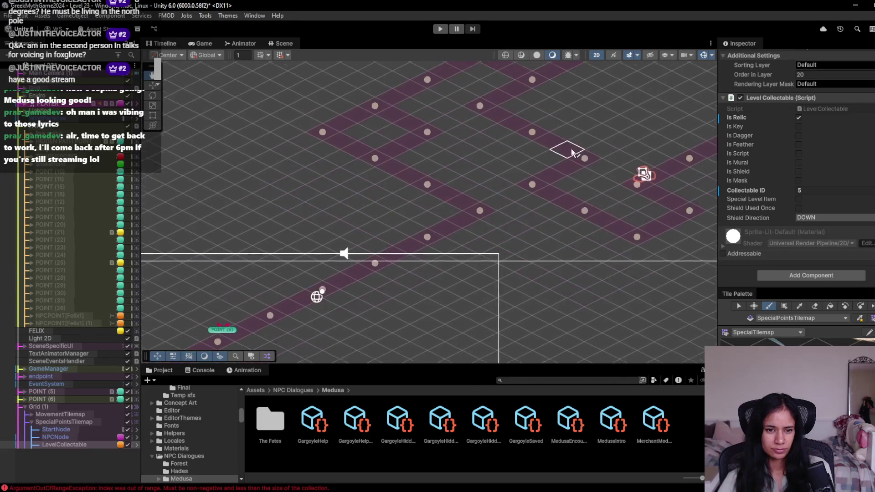
drag(346, 255, 534, 150)
drag(456, 238, 489, 194)
scroll(489, 194, down, 5)
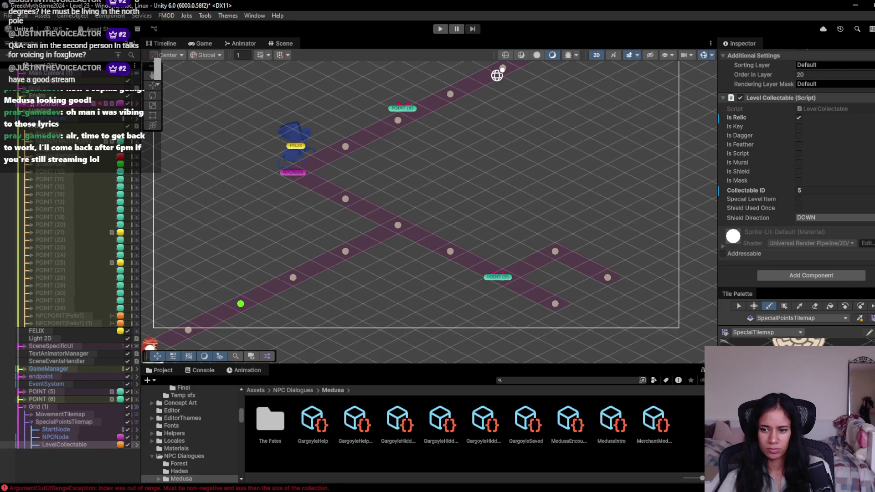
scroll(515, 293, up, 10)
scroll(515, 296, right, 15)
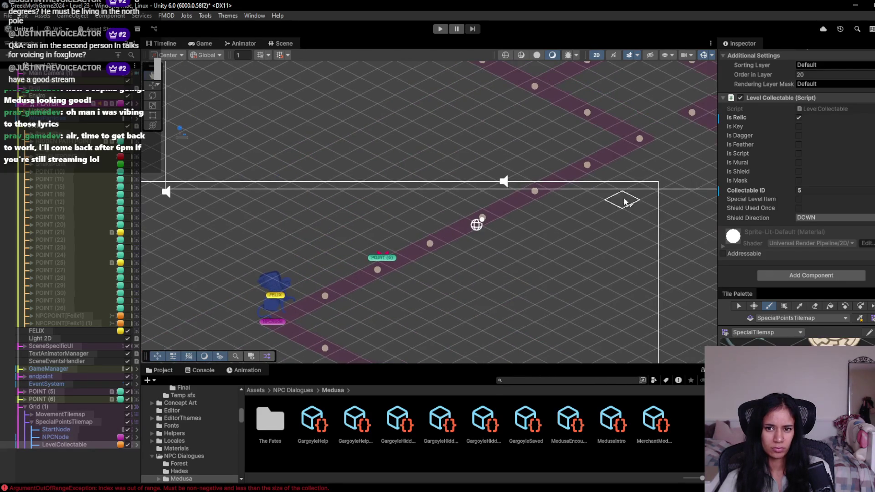
scroll(387, 241, up, 2)
scroll(388, 241, left, 2)
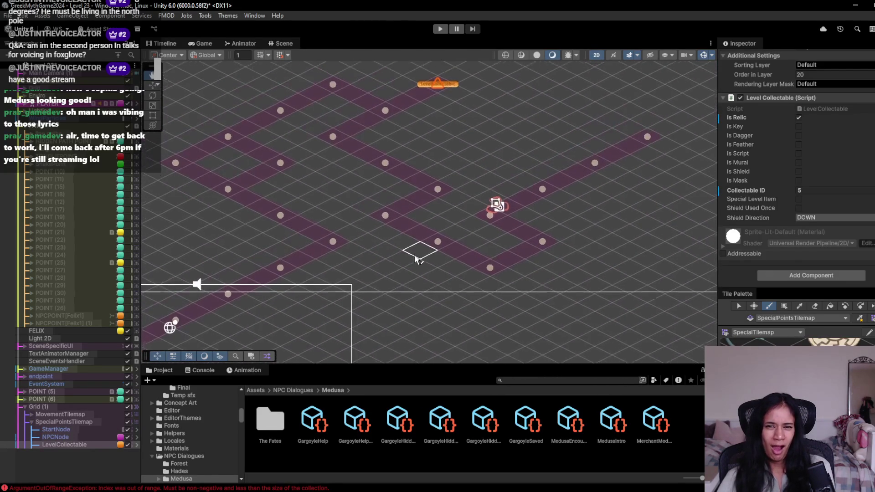
scroll(419, 259, left, 6)
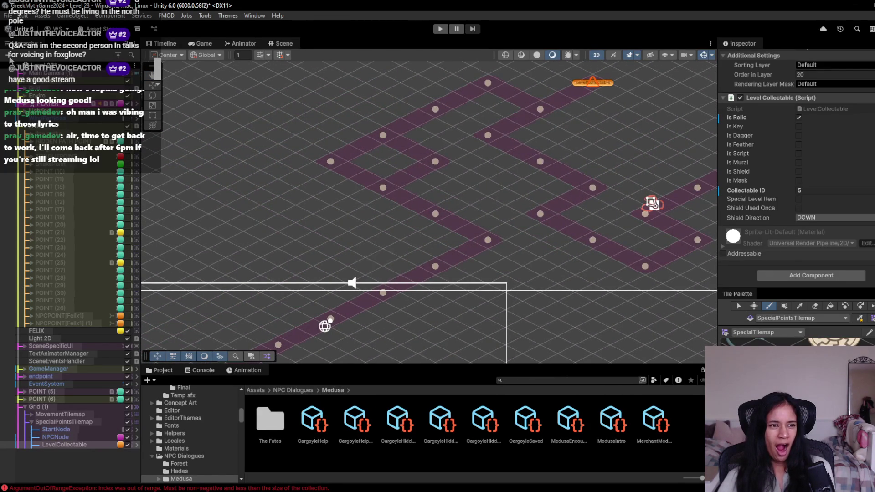
click(440, 30)
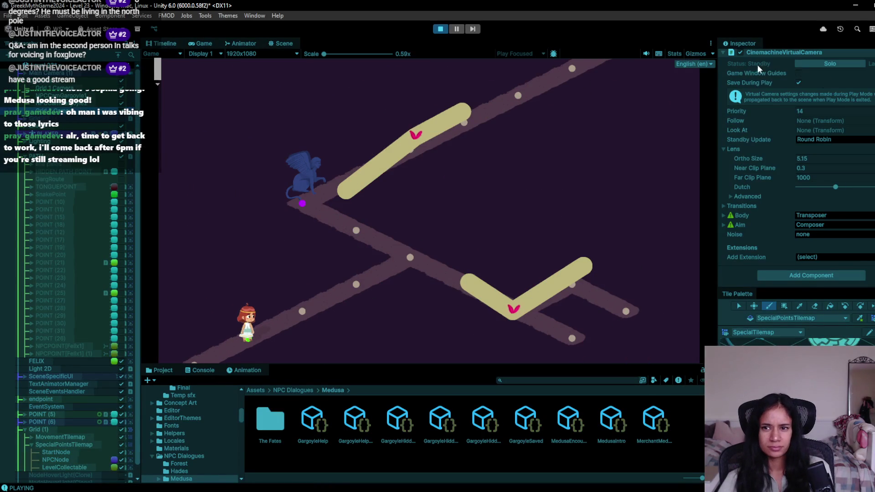
- Try Grid 2 camera priorities of 18 and 11 during play, then stop playing
scroll(765, 87, up, 3)
drag(788, 194, 788, 193)
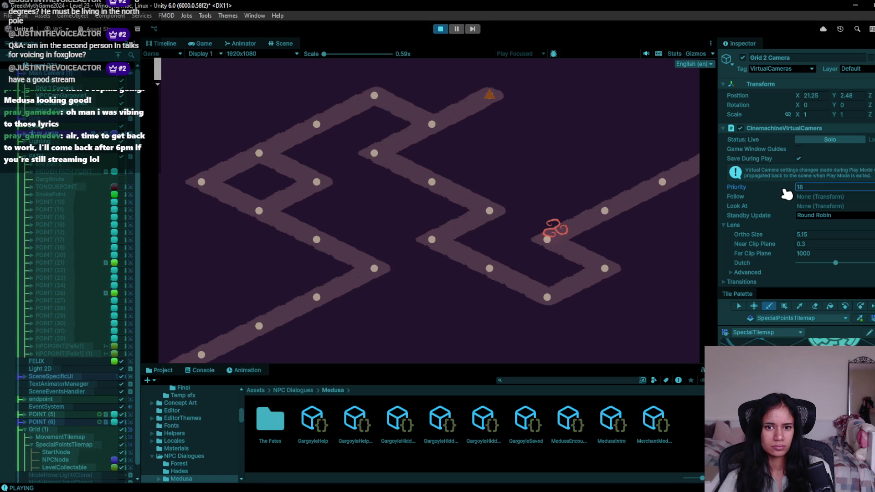
drag(779, 187, 766, 188)
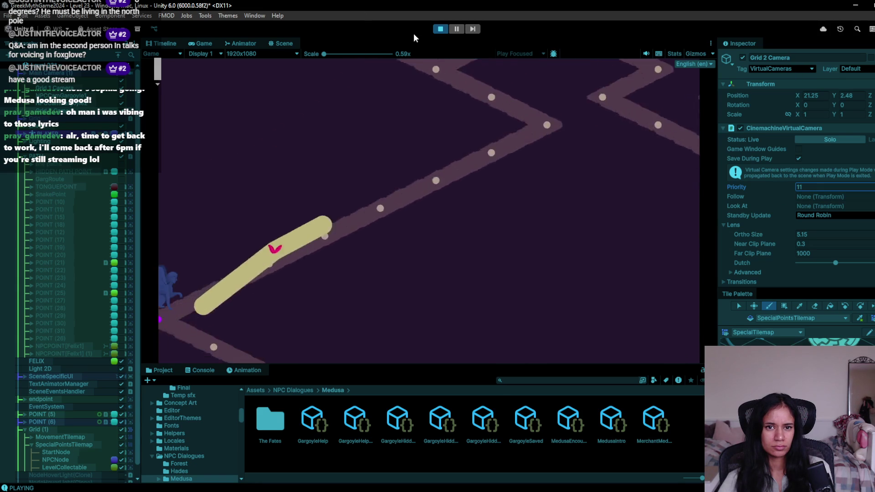
click(440, 31)
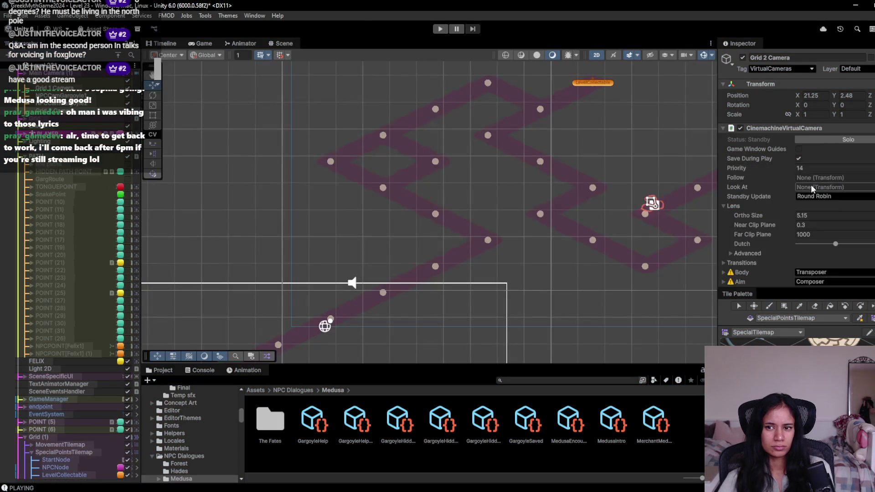
- Set the Grid 1 Camera's Priority to 15
click(811, 168)
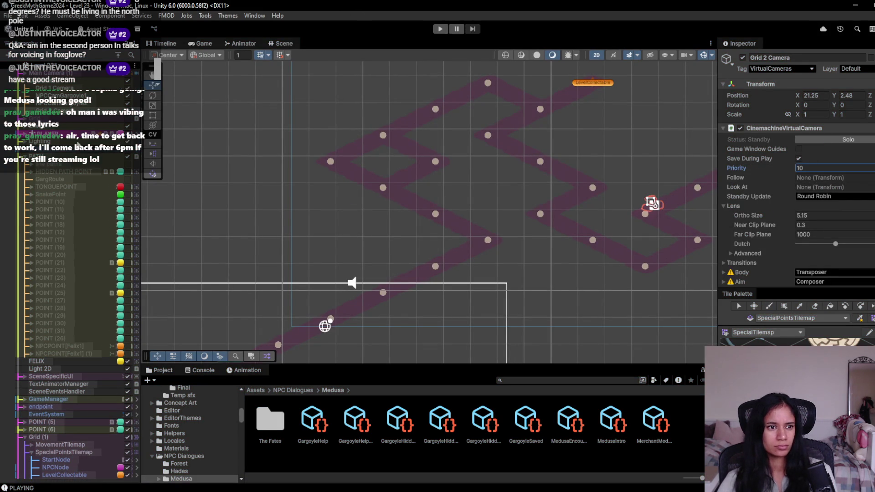
click(55, 88)
click(813, 167)
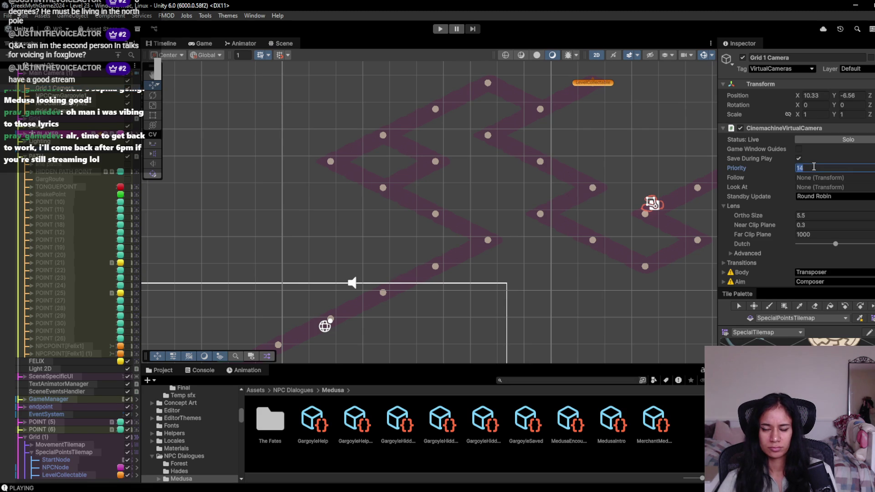
text(15)
key(Return)
key(f)
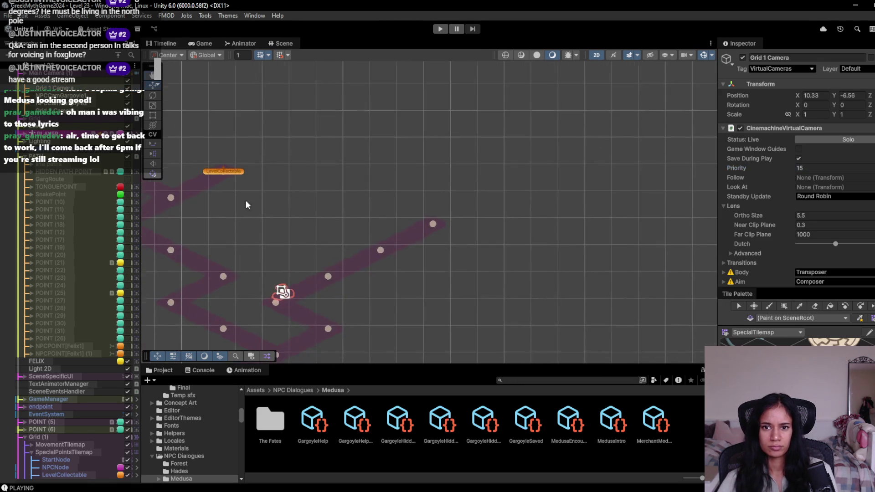
- Paint a red special tile on the lower path point near Felix on SpecialPointsTilemap
key(b)
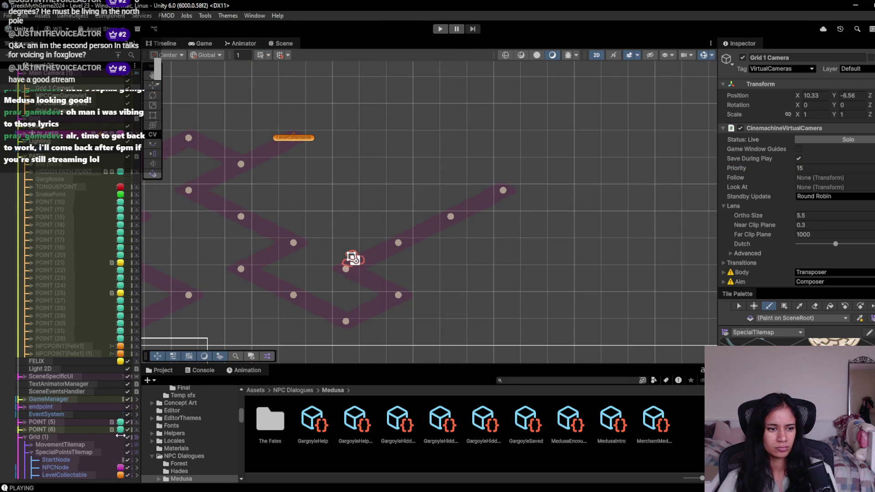
click(68, 452)
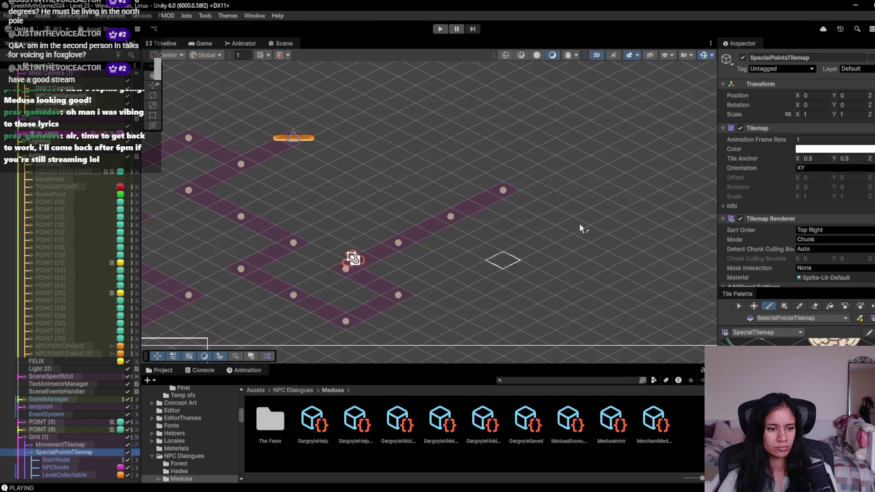
click(504, 191)
mouse_move(308, 236)
mouse_down()
mouse_move(401, 238)
mouse_move(371, 234)
mouse_move(478, 199)
mouse_move(581, 132)
mouse_up()
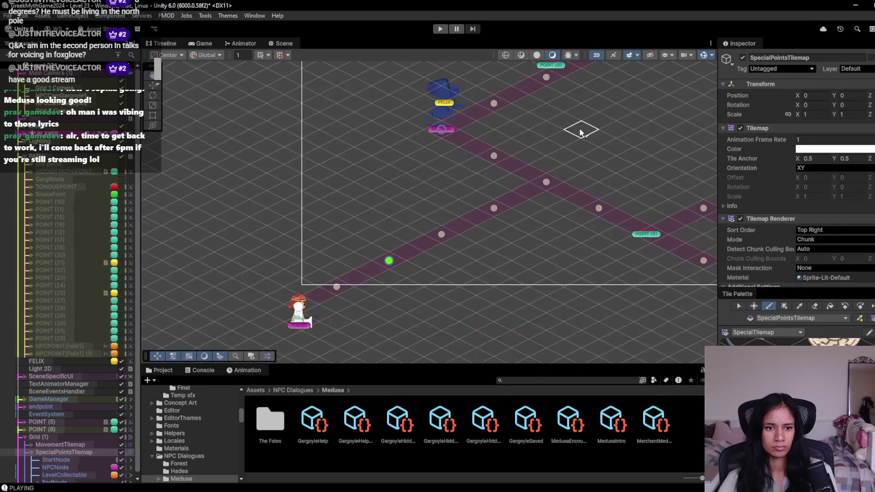
click(336, 287)
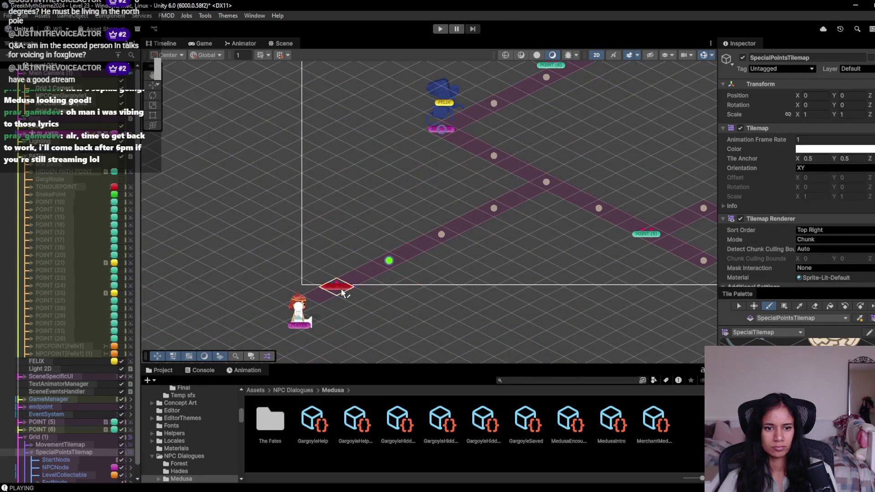
scroll(503, 284, down, 1)
scroll(483, 191, up, 2)
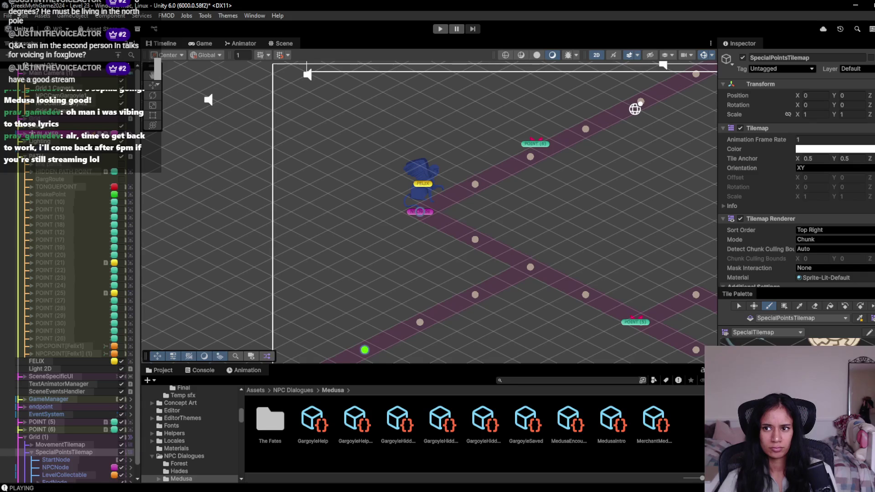
- Move FELIX left of the pink node and rename image 1 in Assets/Art/NPC to felix
click(420, 196)
drag(420, 196, 373, 202)
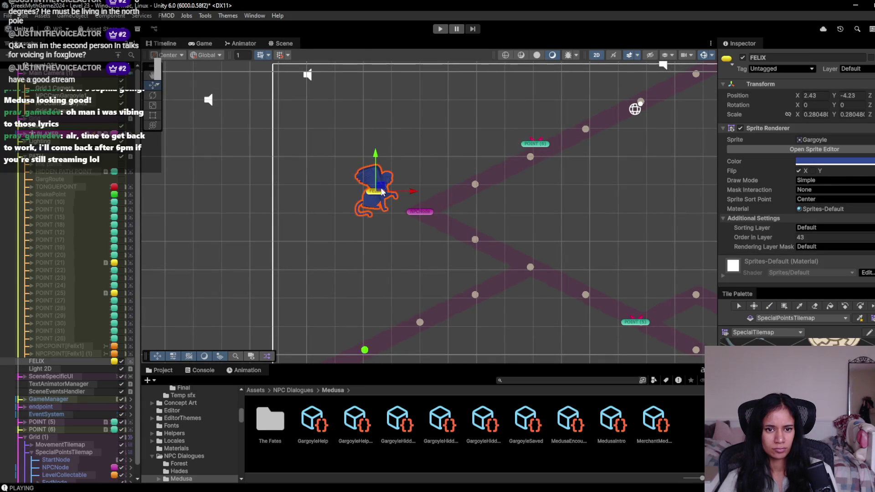
click(260, 391)
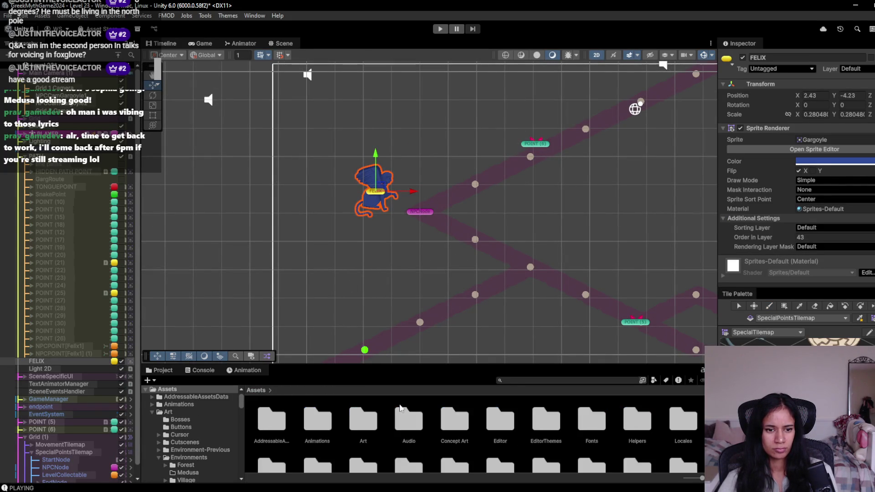
scroll(434, 414, down, 1)
scroll(435, 414, up, 1)
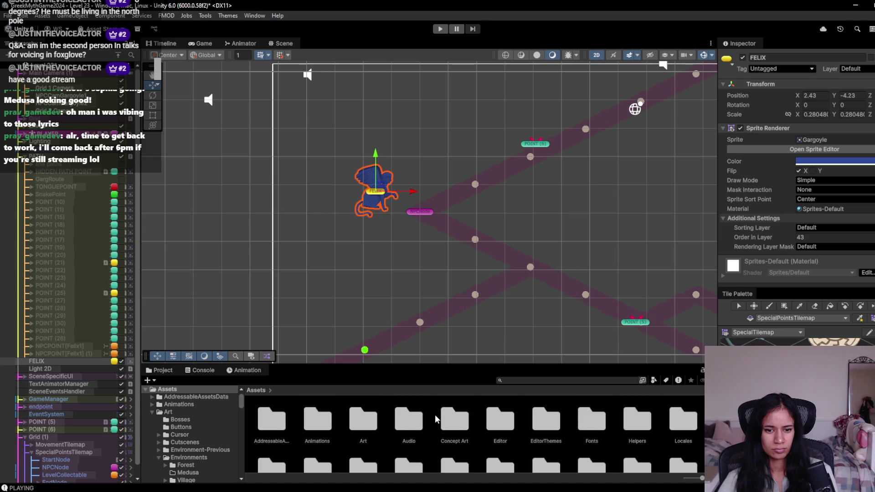
double_click(376, 428)
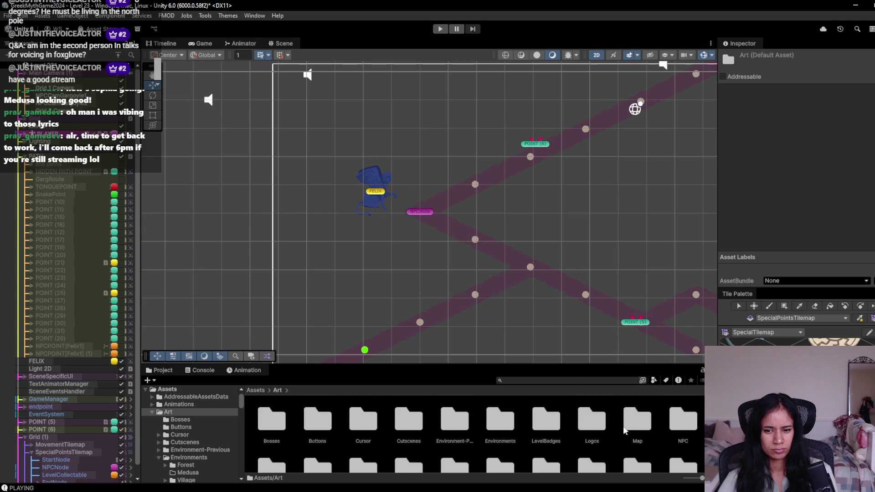
double_click(669, 428)
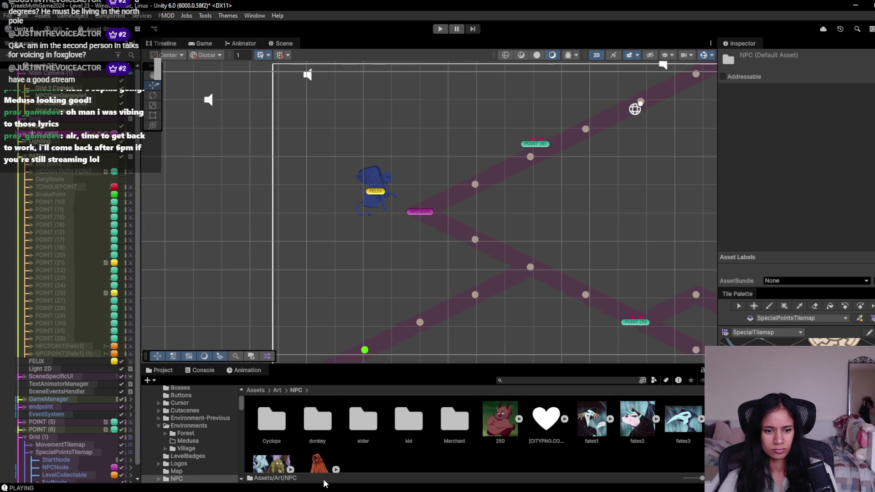
scroll(270, 437, down, 1)
click(270, 446)
text(felix)
key(Return)
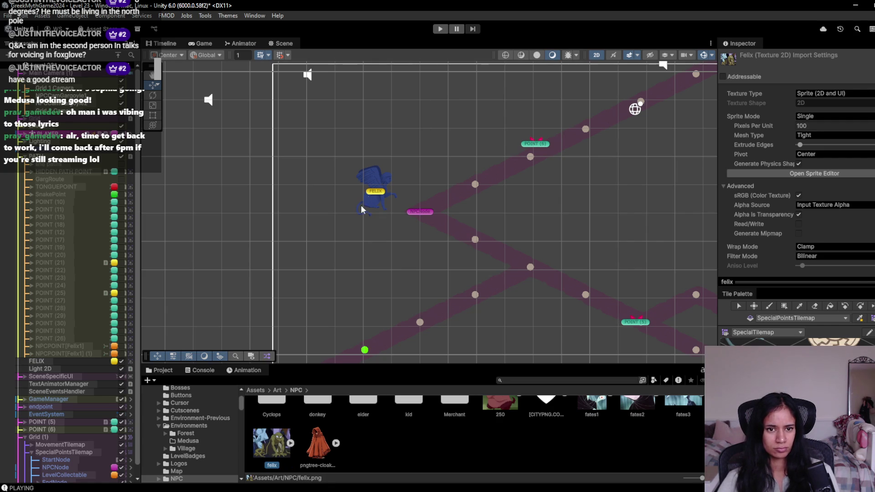
- Make felix FELIX's sprite, tinted white, scaled to about 1.14, with Flip X off
click(378, 199)
mouse_move(279, 462)
mouse_down()
mouse_move(578, 310)
mouse_move(838, 140)
mouse_up()
click(841, 161)
drag(834, 218, 825, 209)
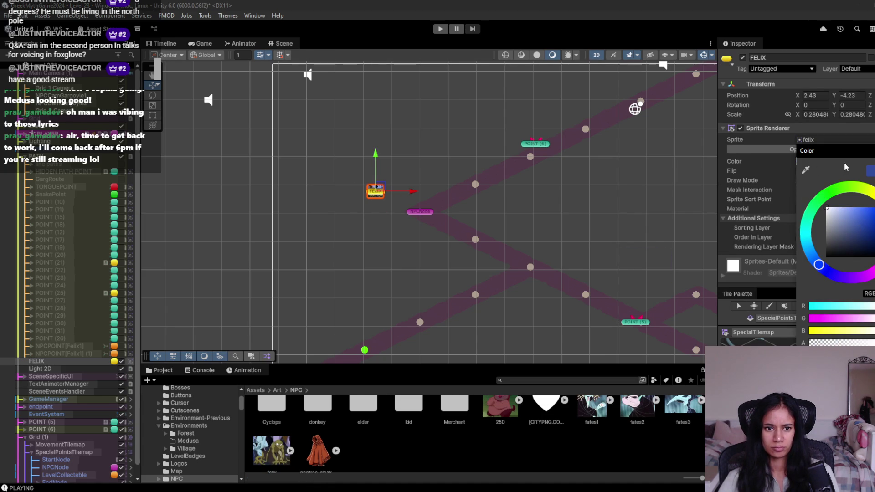
click(724, 164)
scroll(432, 229, up, 2)
mouse_move(360, 187)
mouse_down()
mouse_move(387, 182)
mouse_move(471, 119)
mouse_up()
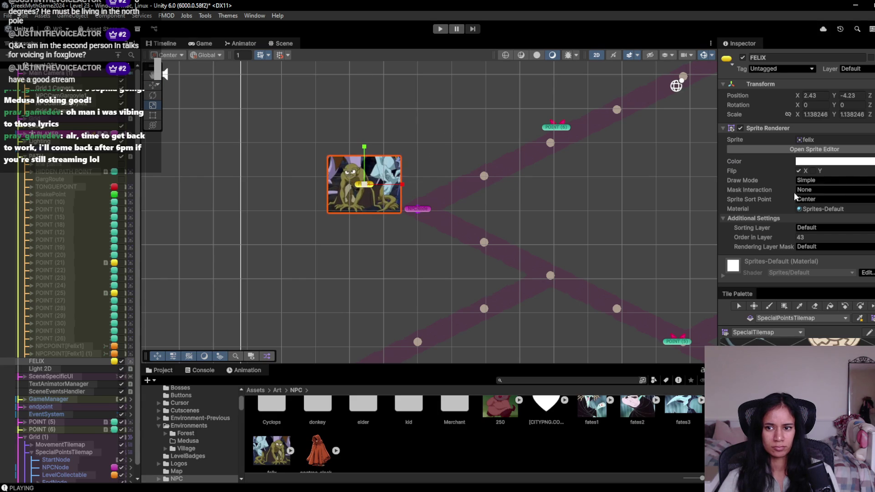
click(798, 171)
mouse_move(525, 241)
mouse_down()
mouse_move(484, 177)
mouse_move(425, 308)
mouse_move(401, 272)
mouse_up()
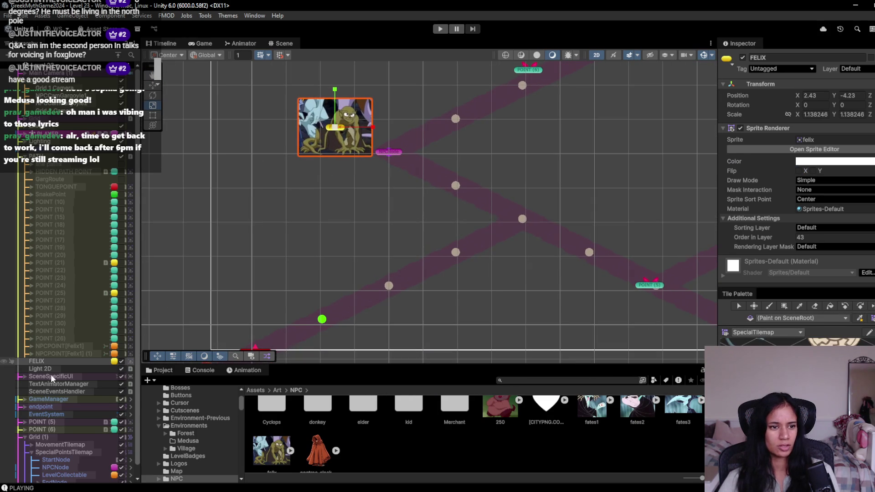
- Copy the NPC Behaviour component from NPCPOINT[Felix1]
click(69, 346)
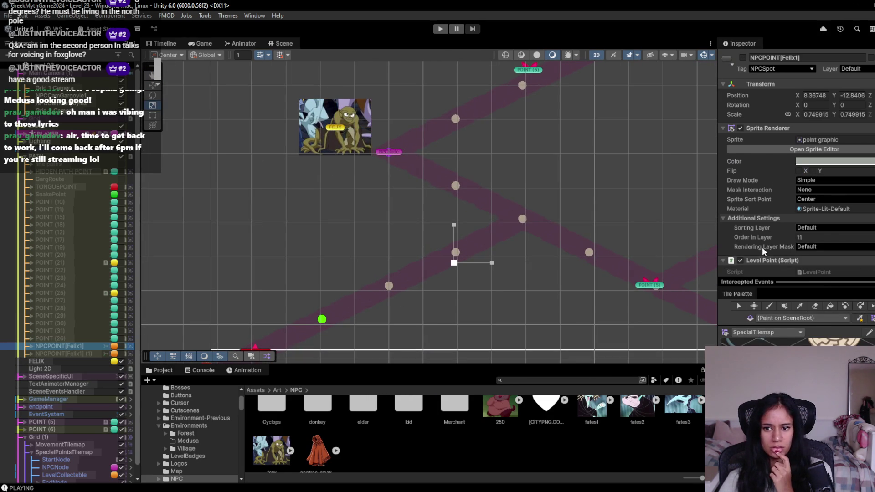
scroll(858, 151, down, 8)
right_click(859, 151)
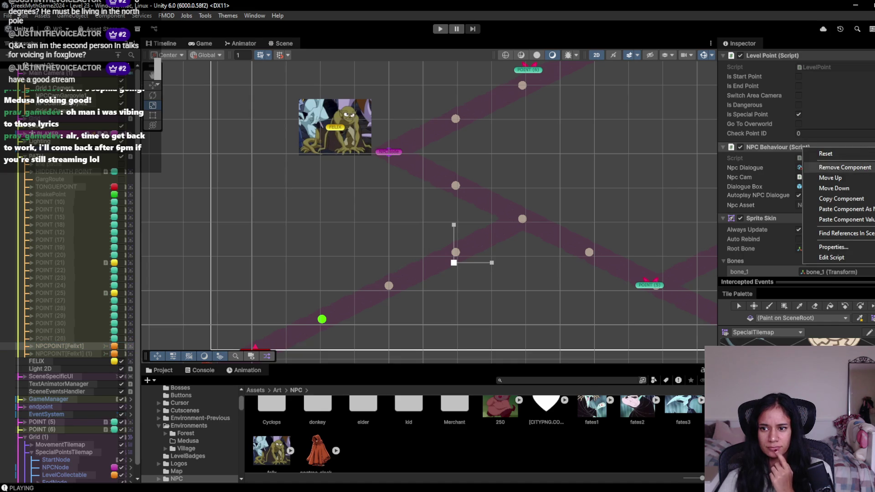
click(843, 198)
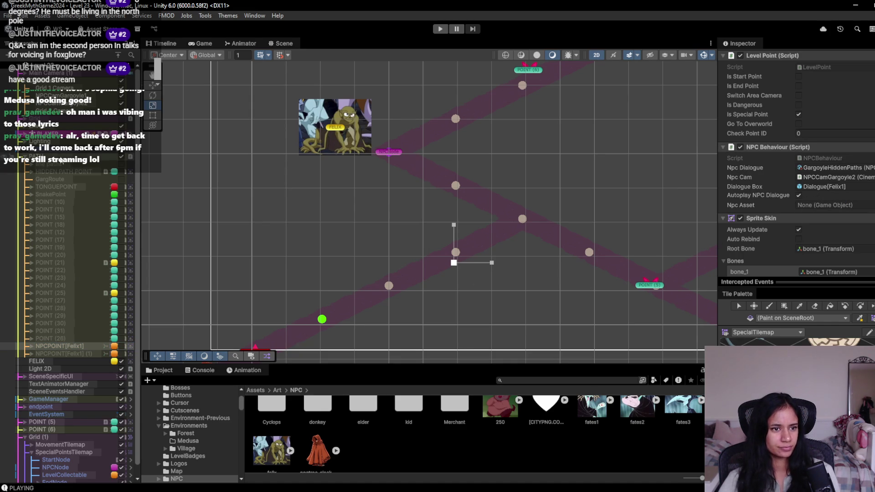
scroll(64, 422, down, 1)
- Paint a new NPCNode on the special points tilemap and paste Felix's NPC Behaviour values into it
click(64, 440)
key(b)
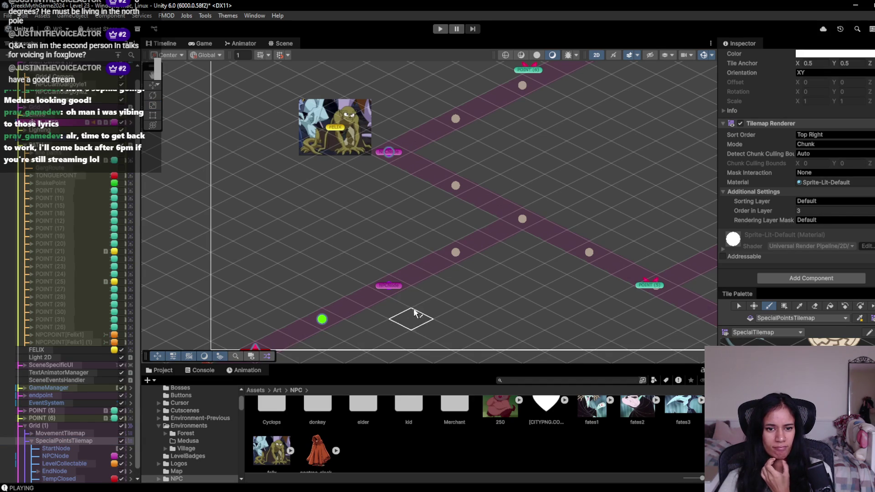
scroll(75, 451, down, 1)
click(59, 478)
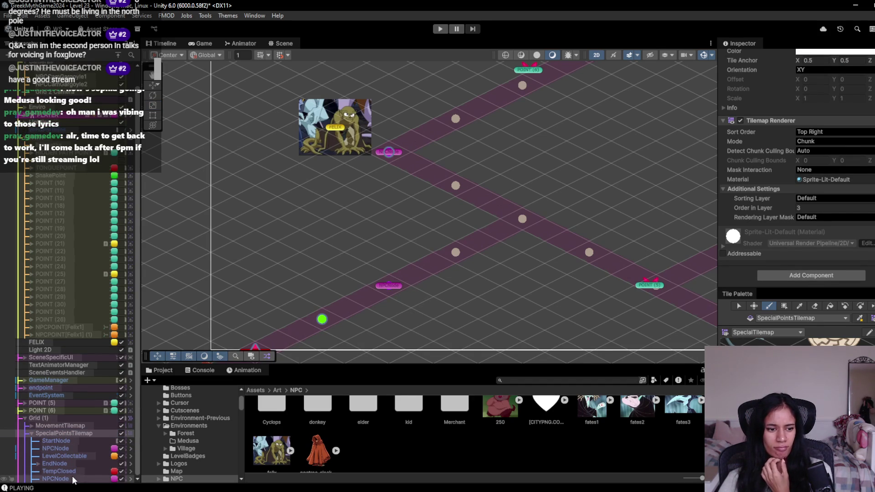
scroll(813, 245, down, 2)
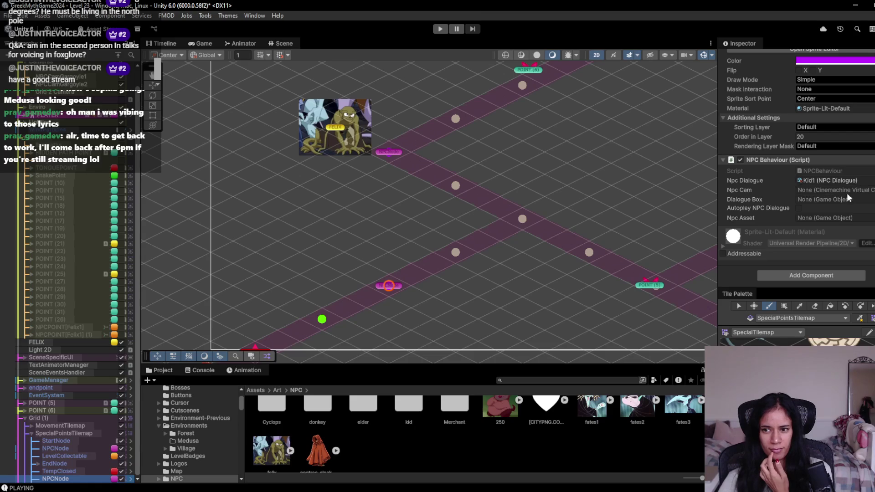
right_click(801, 160)
click(839, 232)
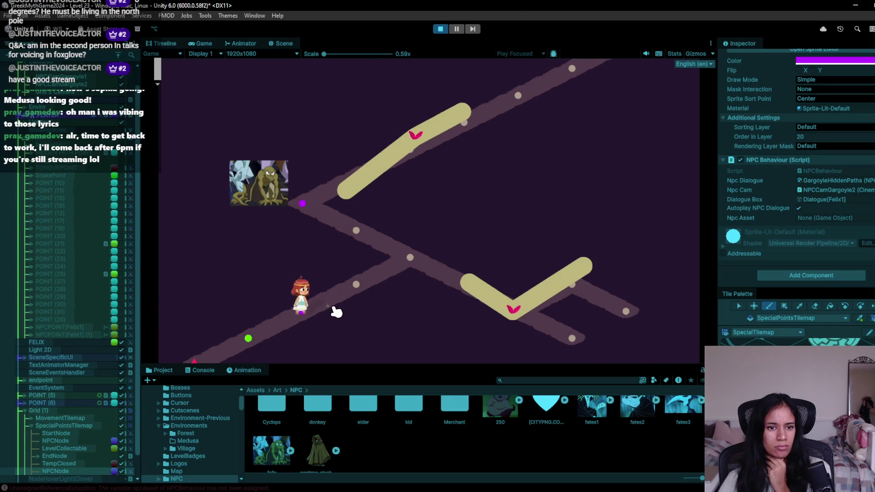
- Stop the test and assign FELIX as the node's NPC object
click(440, 28)
scroll(796, 166, up, 1)
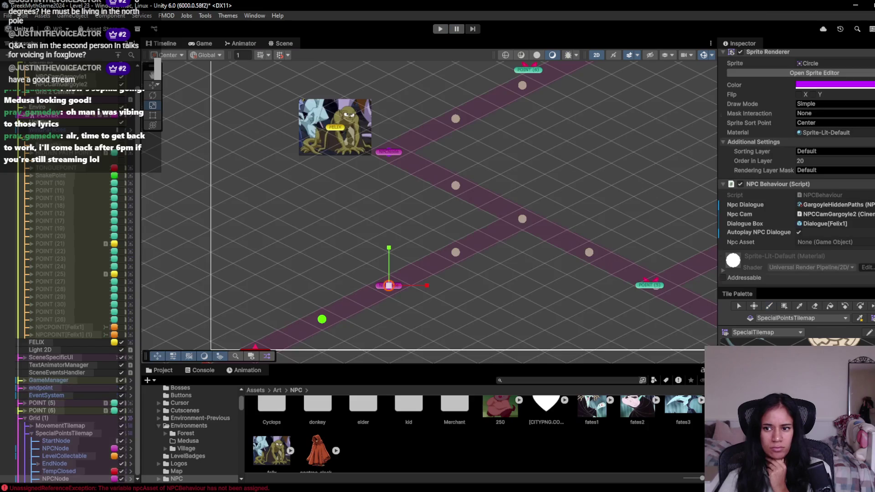
click(871, 243)
text(felix)
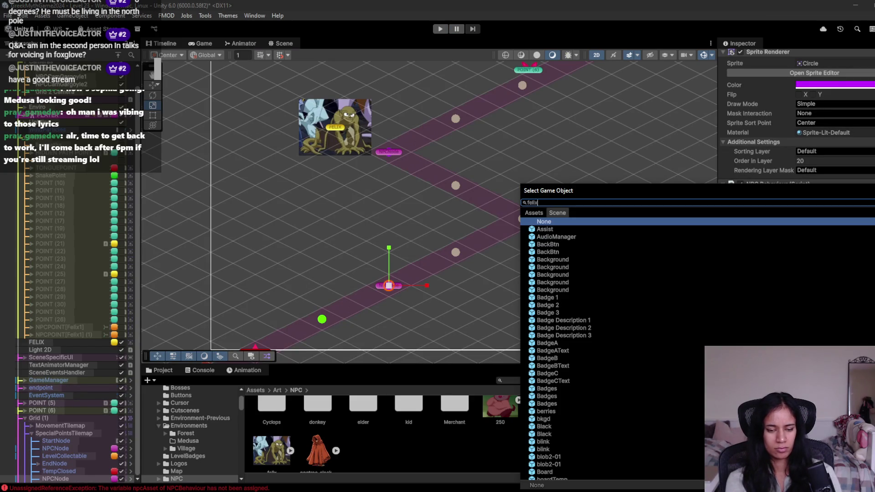
key(Down)
key(Down)
key(Return)
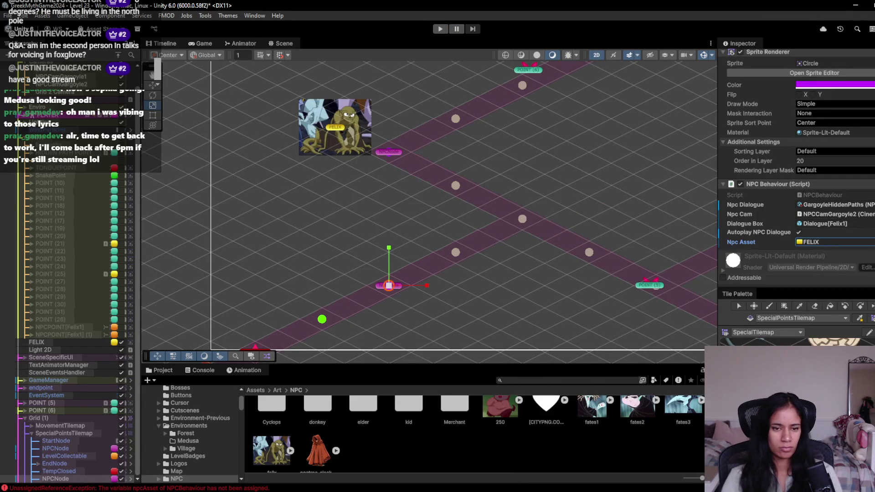
- Disable the Level Point behaviour on POINT (6) and POINT (5)
click(389, 151)
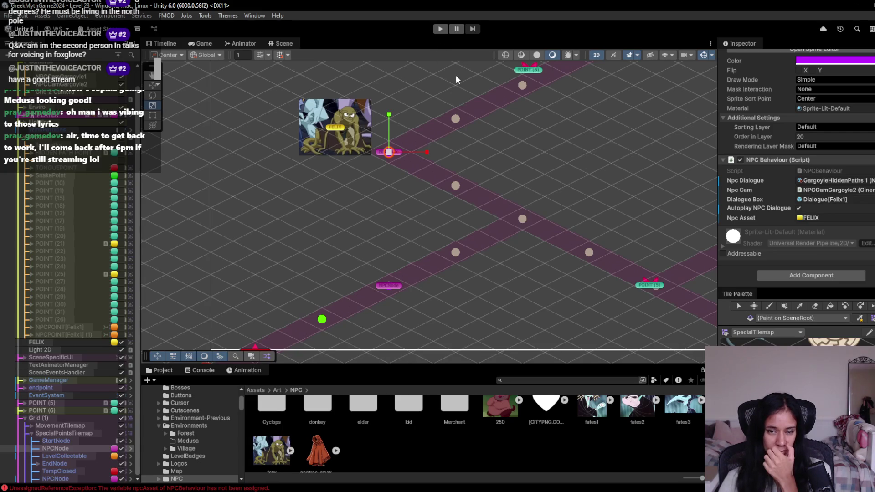
click(530, 71)
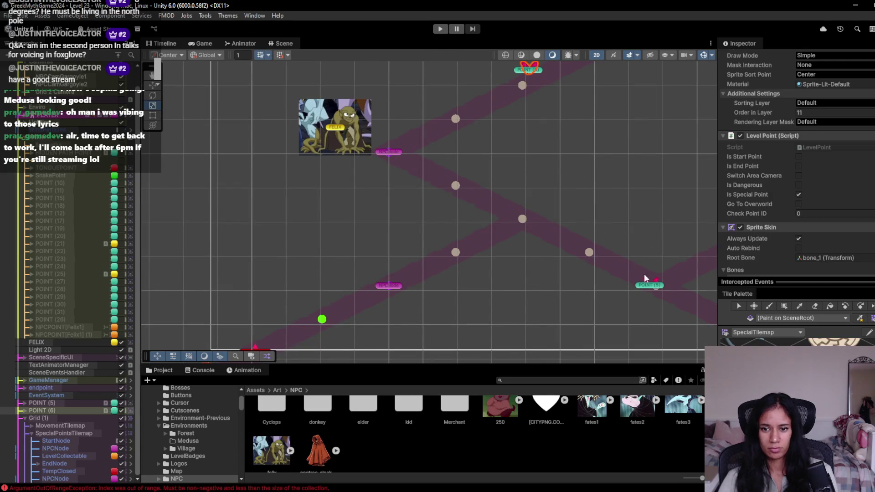
shift+click(649, 285)
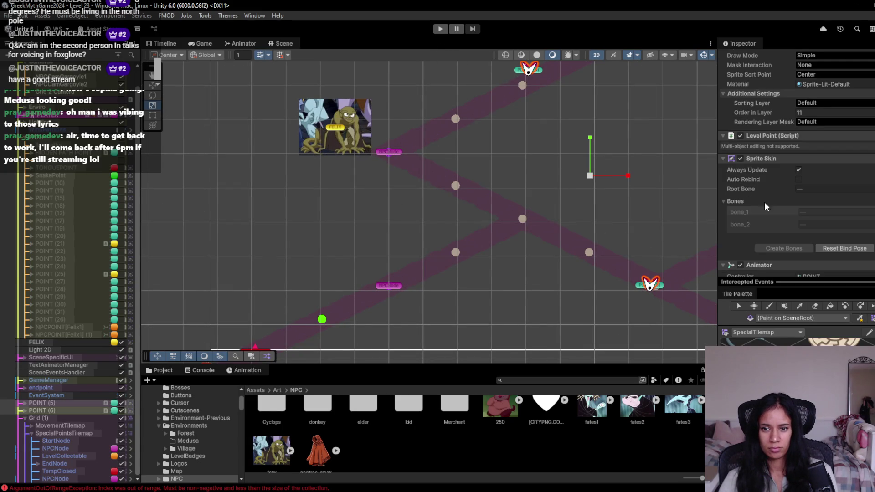
click(740, 136)
key(f)
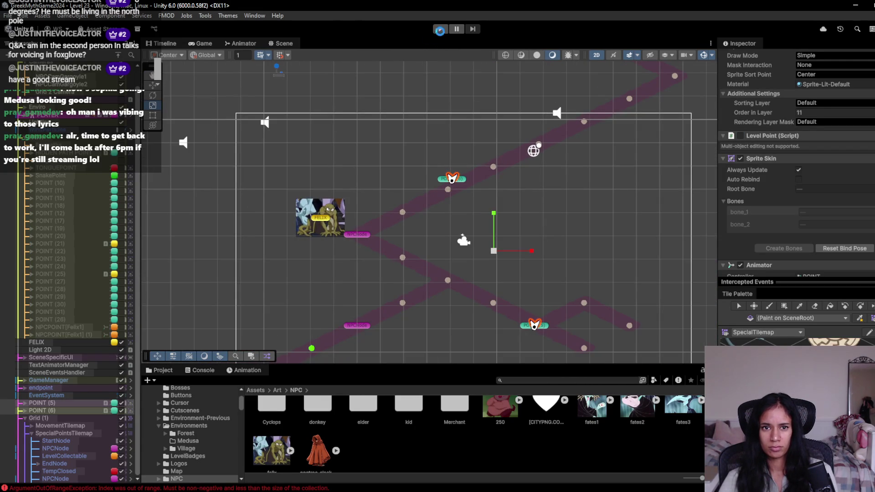
- Play-test Sophia reaching Felix and his dialogue, then stop and select Felix's NPC node
click(439, 29)
click(314, 300)
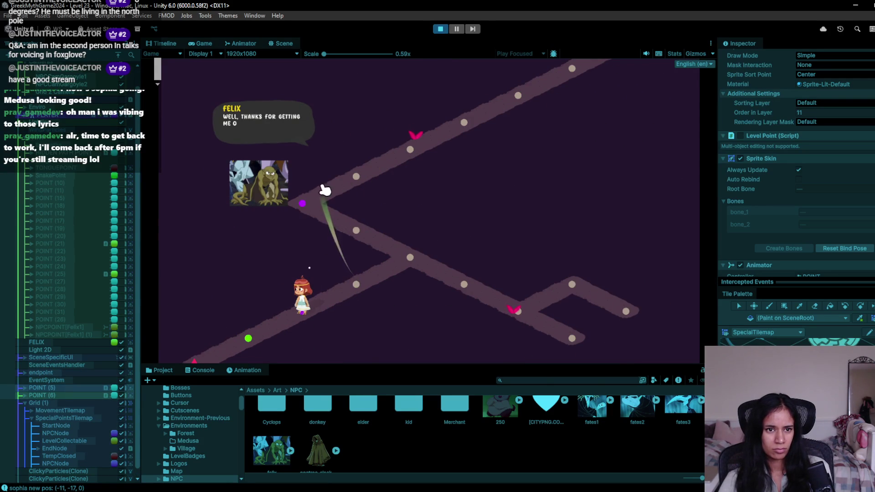
click(275, 190)
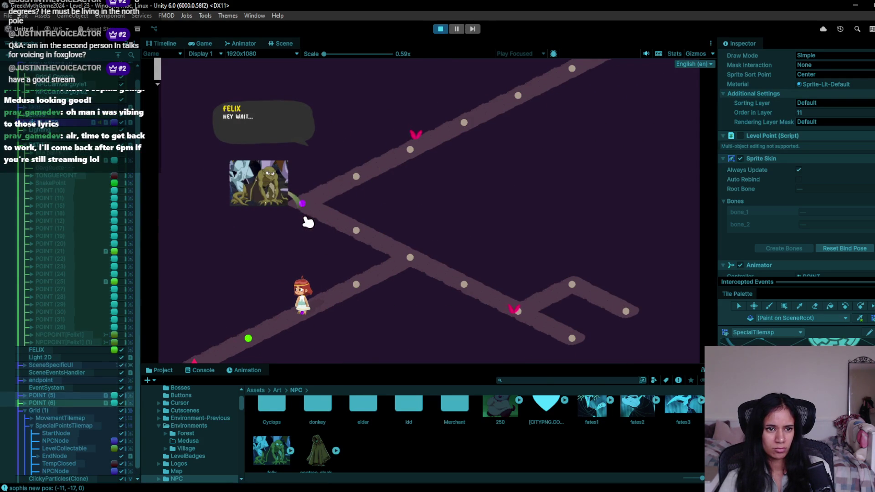
click(440, 28)
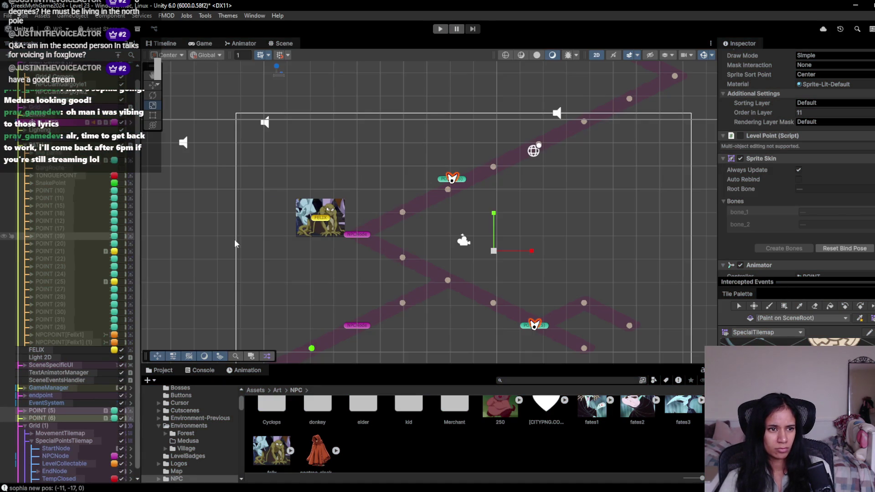
click(381, 296)
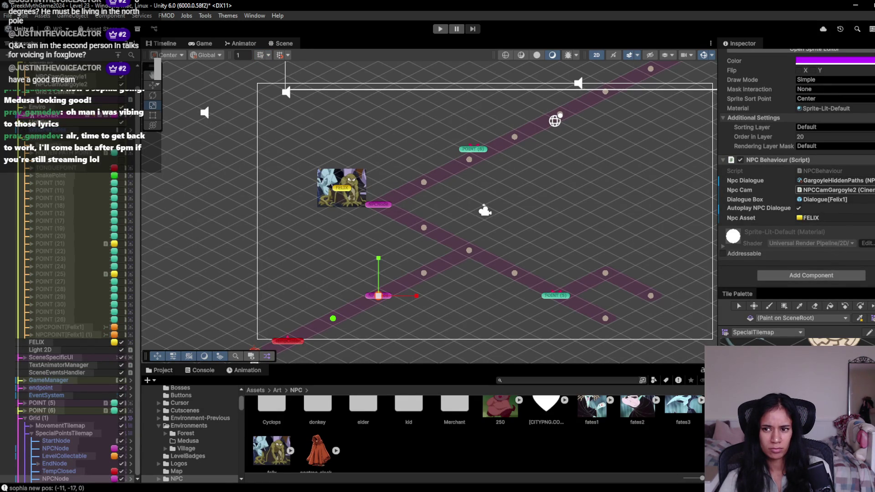
- Select NPCCamGargoyle2, toggle its virtual camera, set Priority 16, and relaunch the level
click(834, 190)
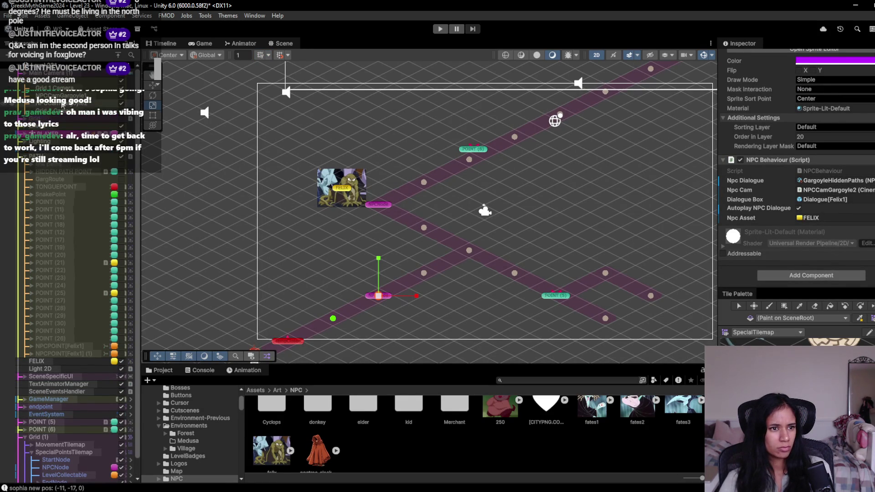
double_click(834, 189)
click(742, 72)
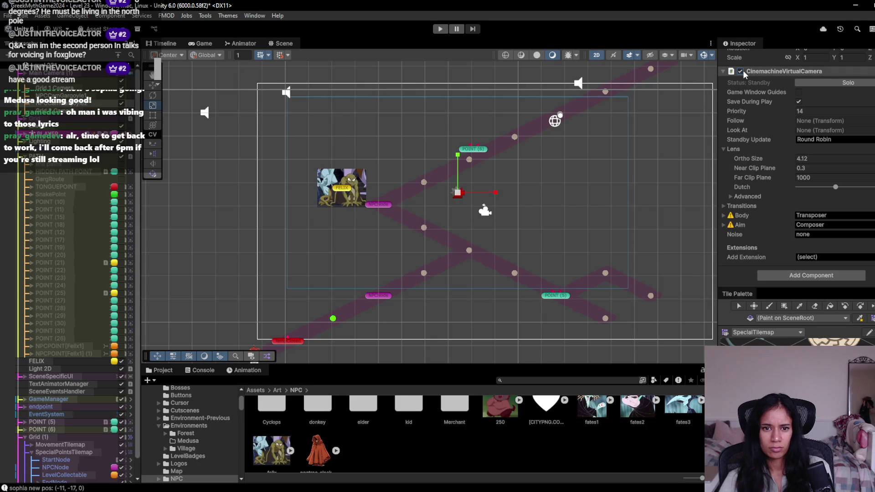
click(742, 71)
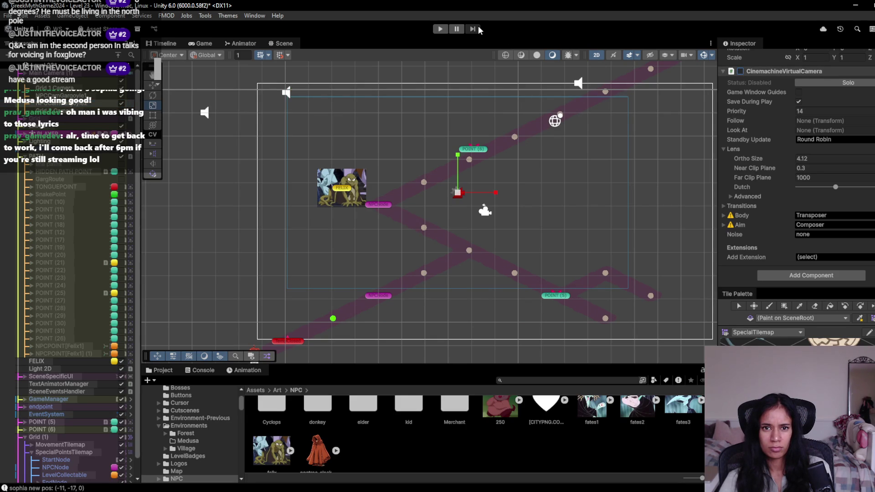
click(441, 28)
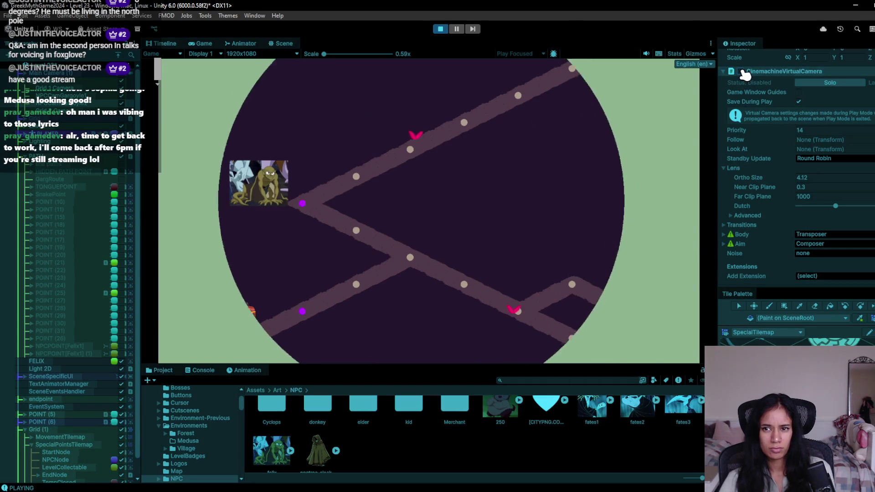
click(441, 30)
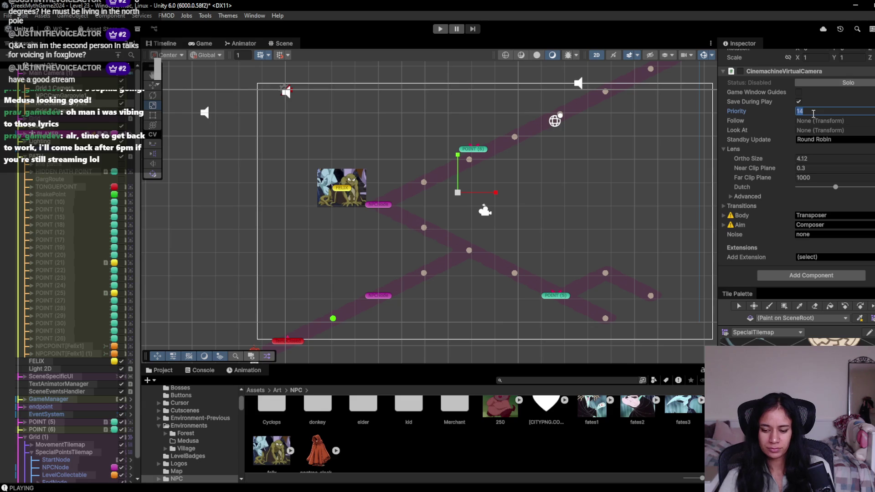
click(440, 28)
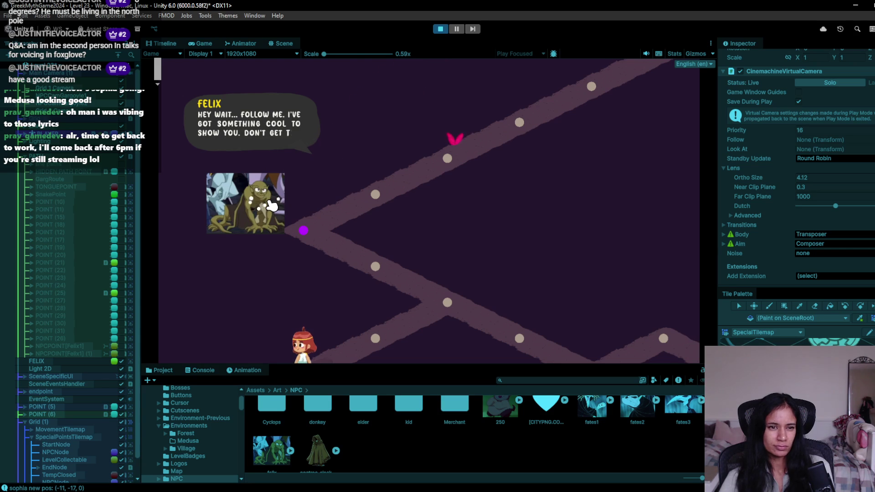
- Walk Sophia to the node beside Felix and start advancing his dialogue
click(272, 205)
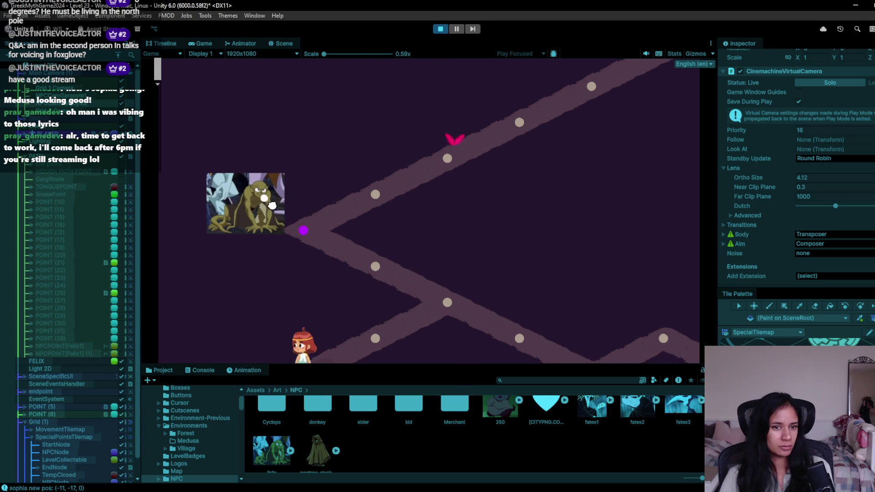
click(387, 293)
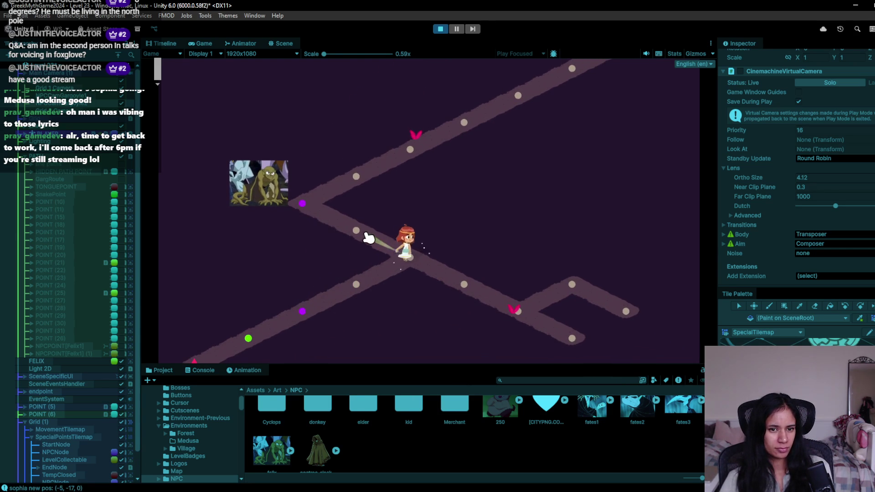
click(367, 236)
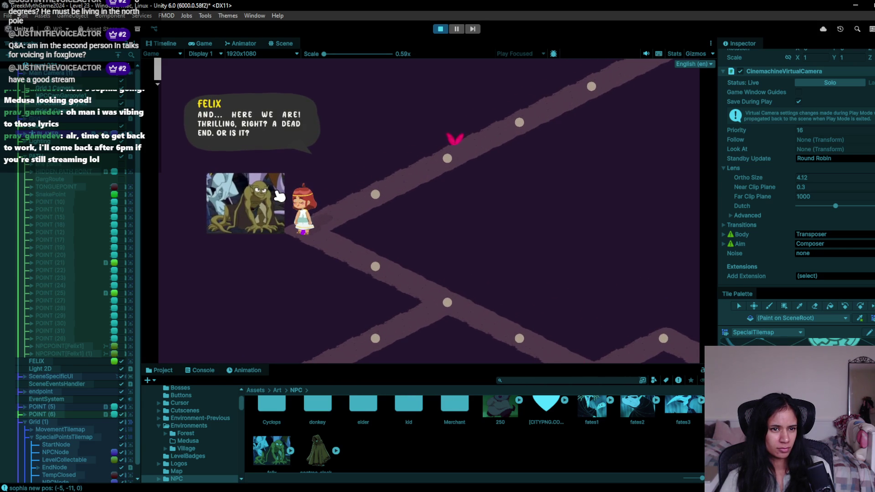
click(279, 196)
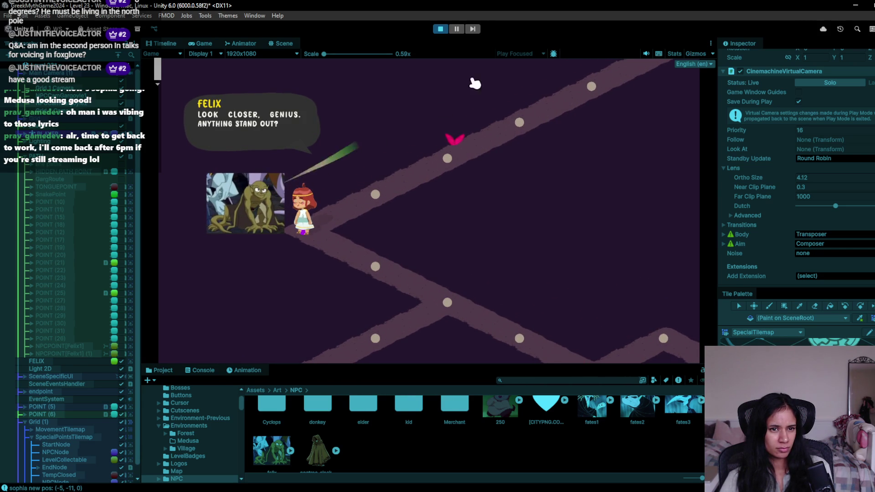
click(320, 162)
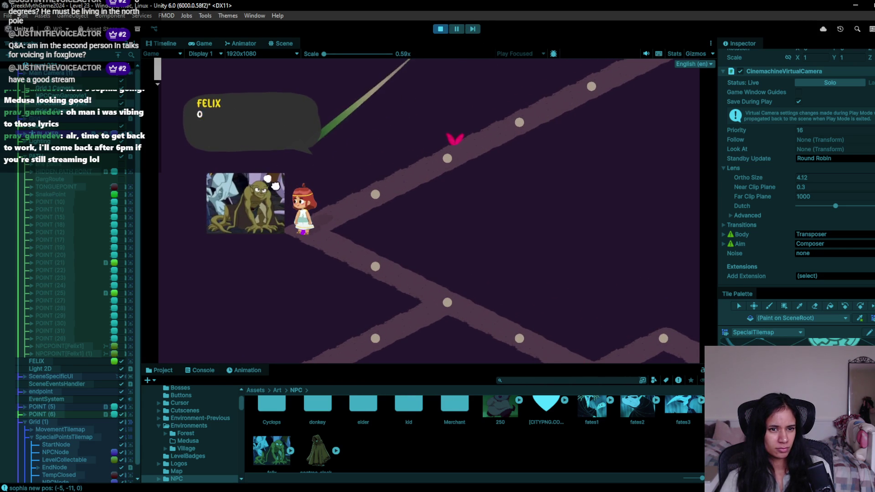
click(318, 165)
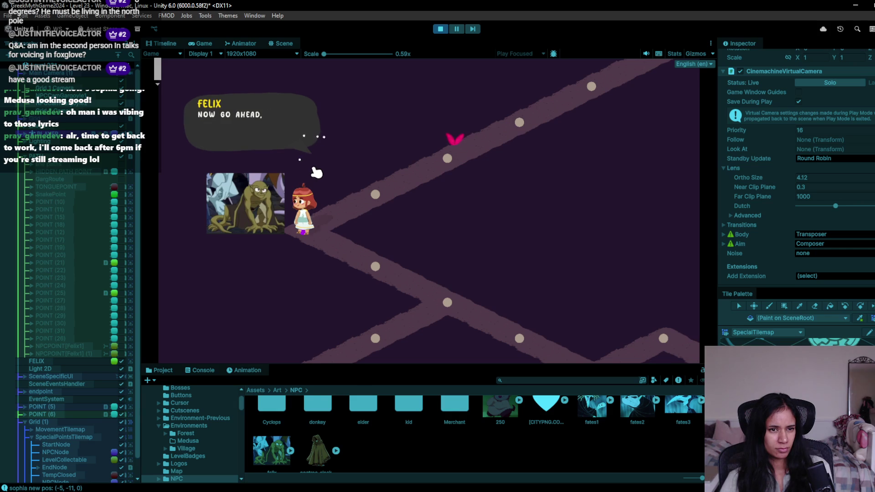
- Finish Felix's conversation, walk Sophia to the top node, and stop play mode
click(275, 208)
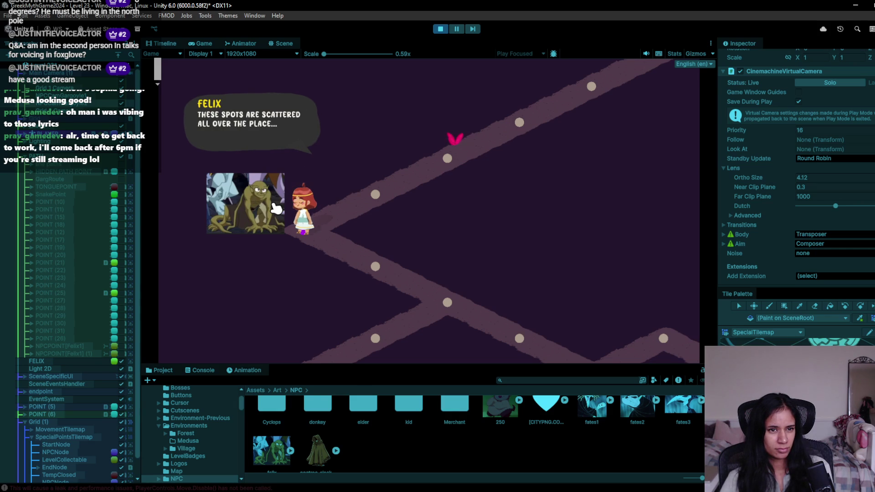
click(275, 207)
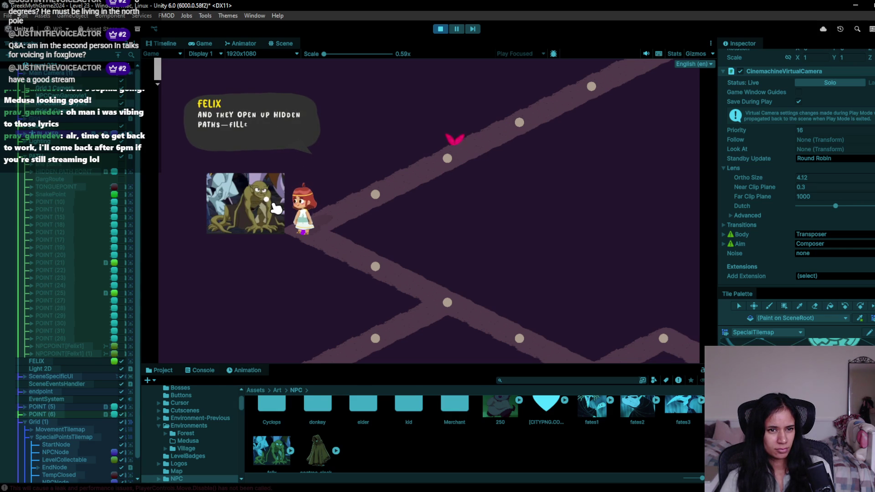
click(275, 207)
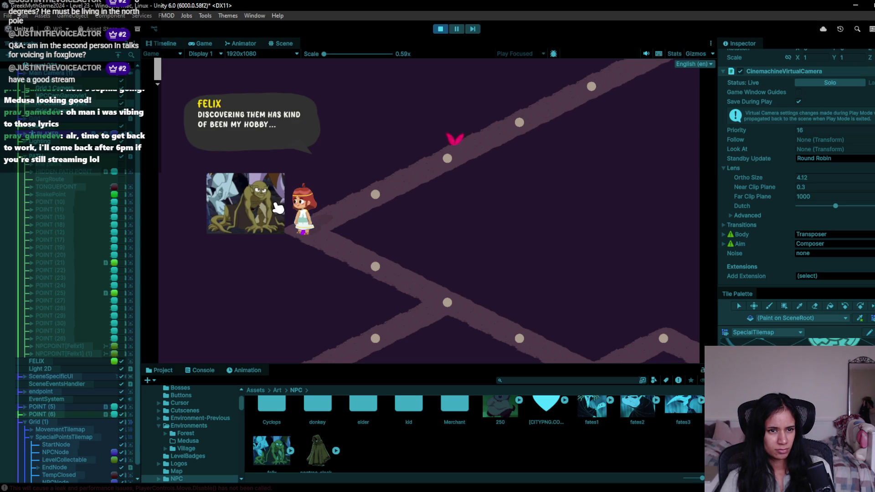
click(276, 207)
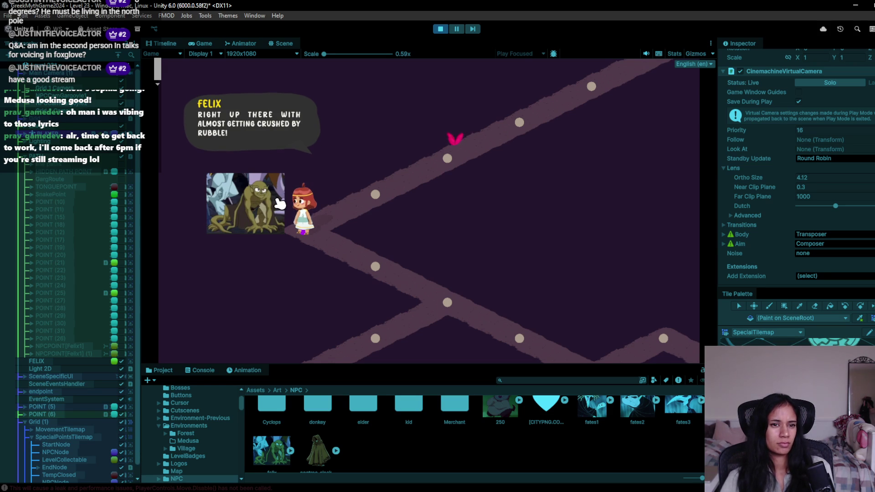
click(279, 204)
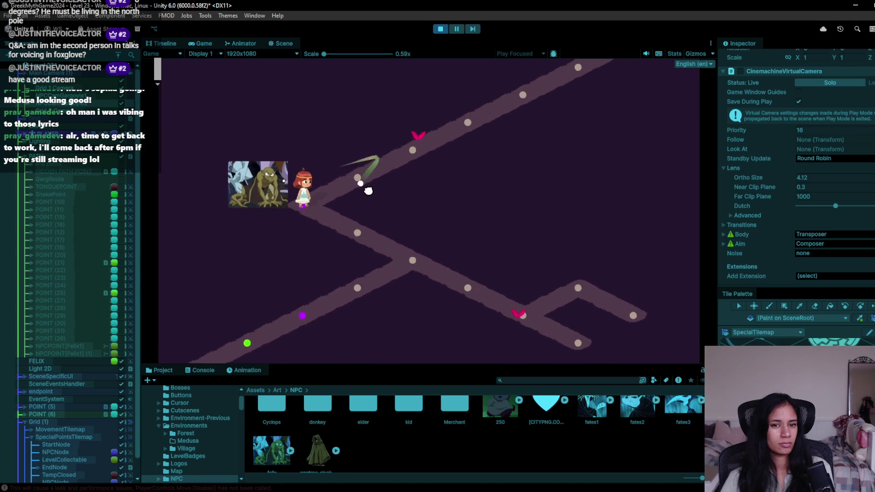
click(523, 98)
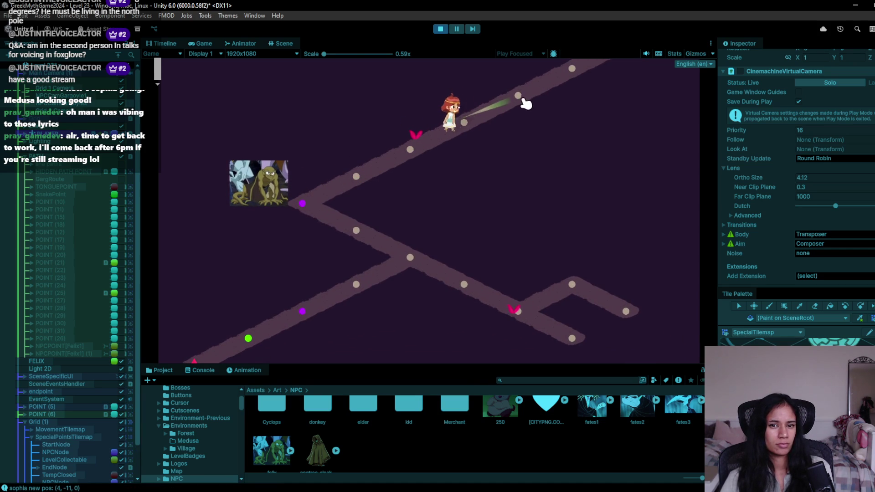
click(570, 72)
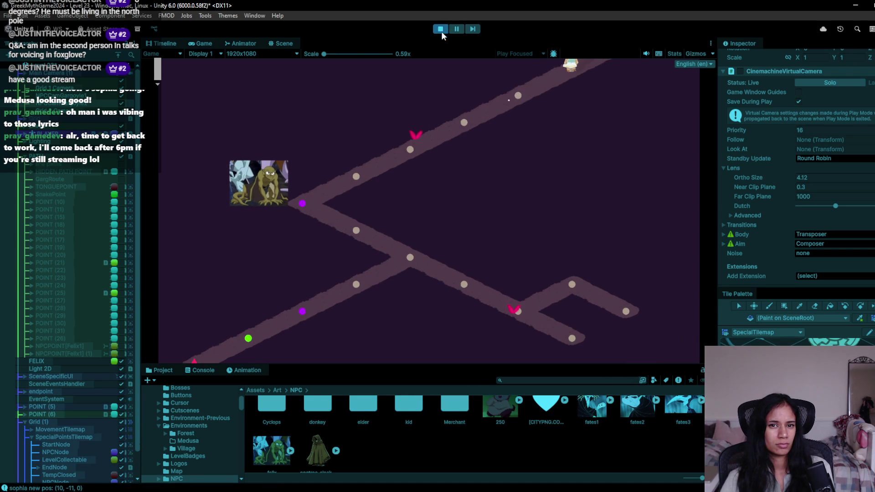
click(441, 30)
- Select Grid 1 Camera's TriggerZone, enable Edit Collider, and drag its upper-right vertex inward
click(73, 88)
text(trigger)
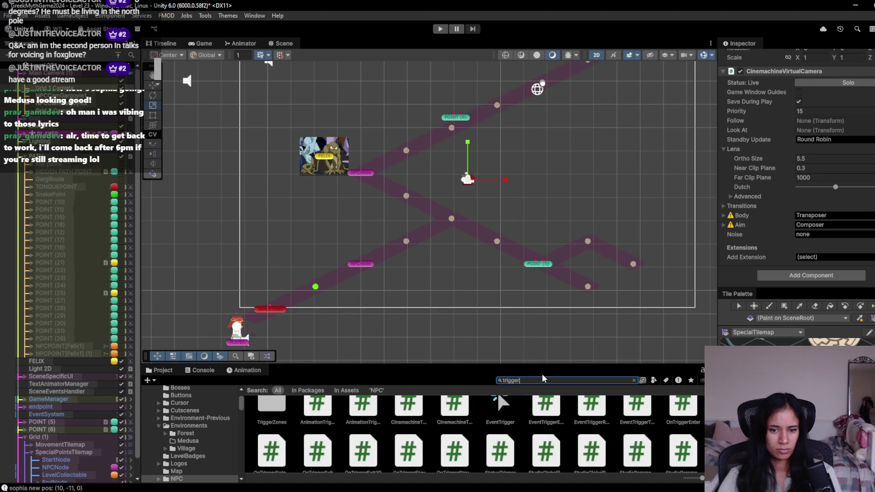
scroll(514, 410, up, 2)
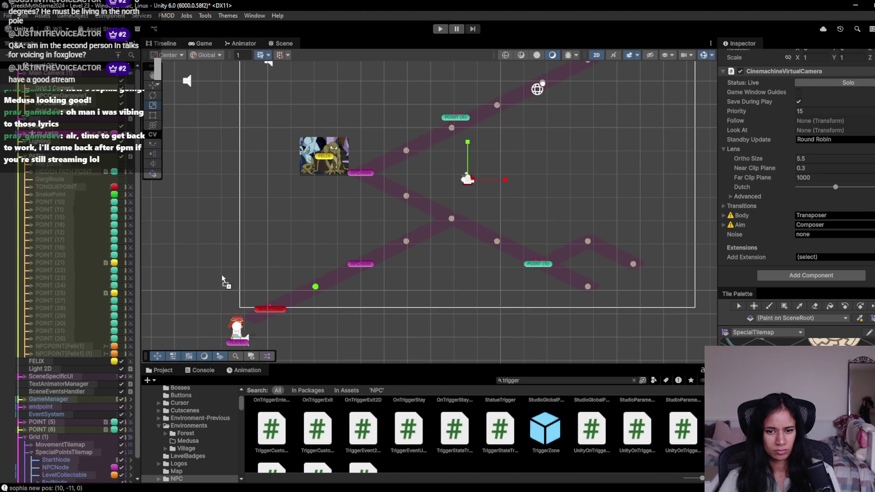
click(49, 91)
key(Right)
key(Down)
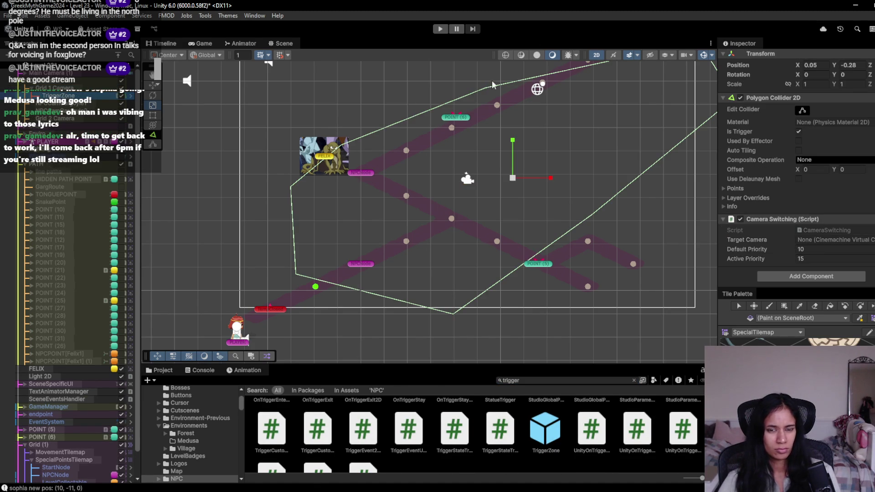
key(f)
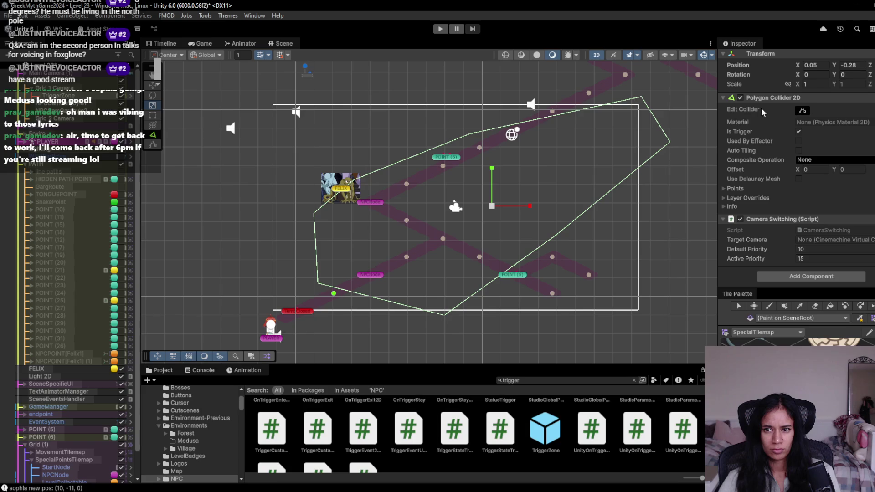
click(805, 111)
mouse_move(642, 98)
mouse_down()
mouse_move(476, 136)
mouse_move(484, 122)
mouse_move(510, 132)
mouse_move(670, 142)
mouse_up()
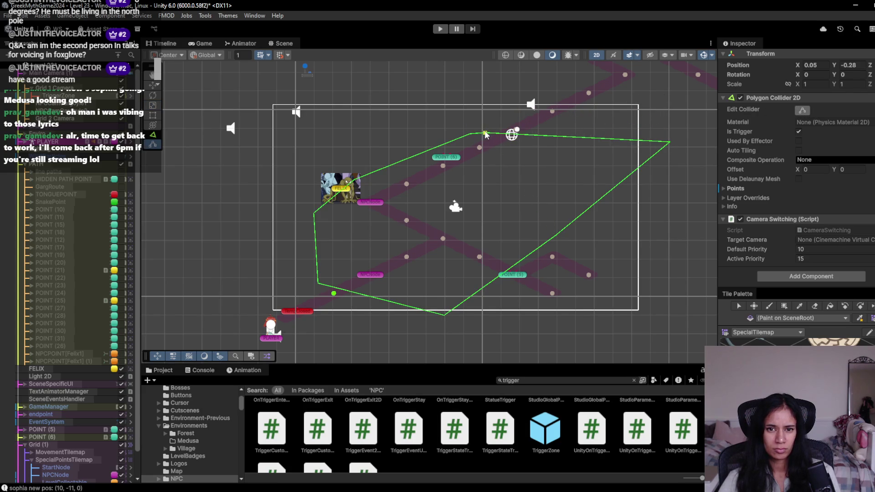